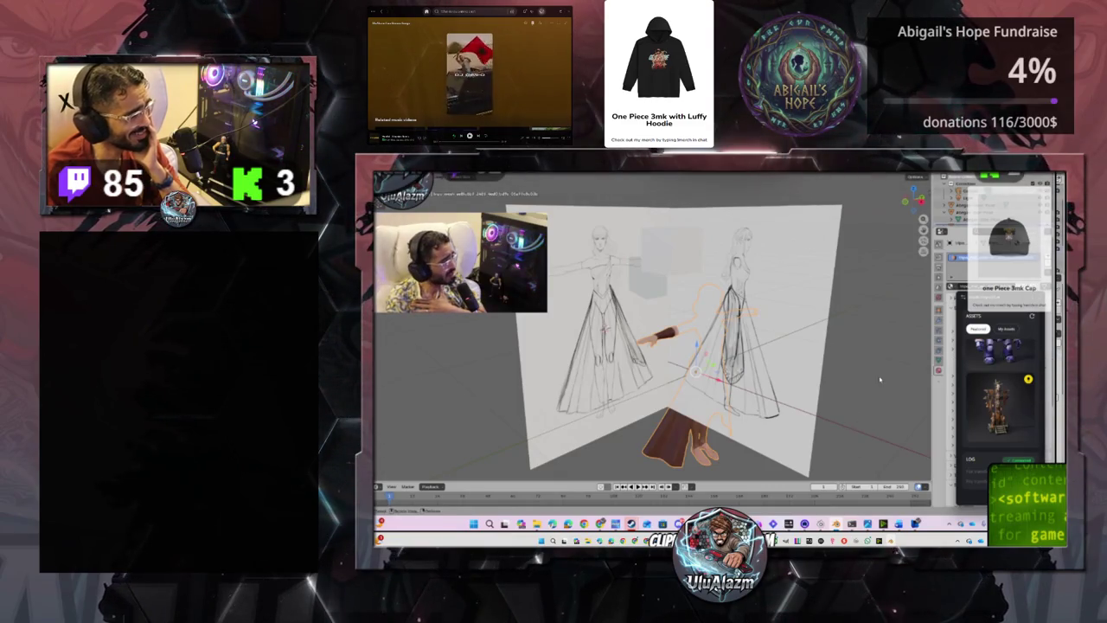
- Orbit the view toward the character, then hide Blender to show the desktop
{"action": "middle_click_drag", "start_coordinate": [880, 379], "coordinate": [824, 370]}
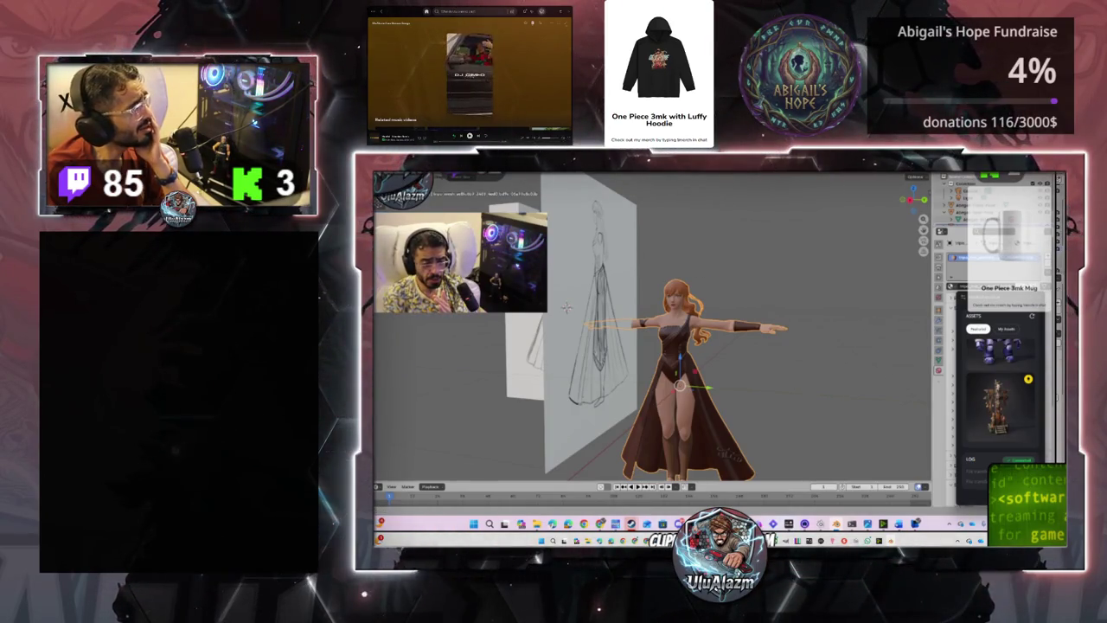
{"action": "key", "text": "super+d"}
{"action": "key", "text": "super+d"}
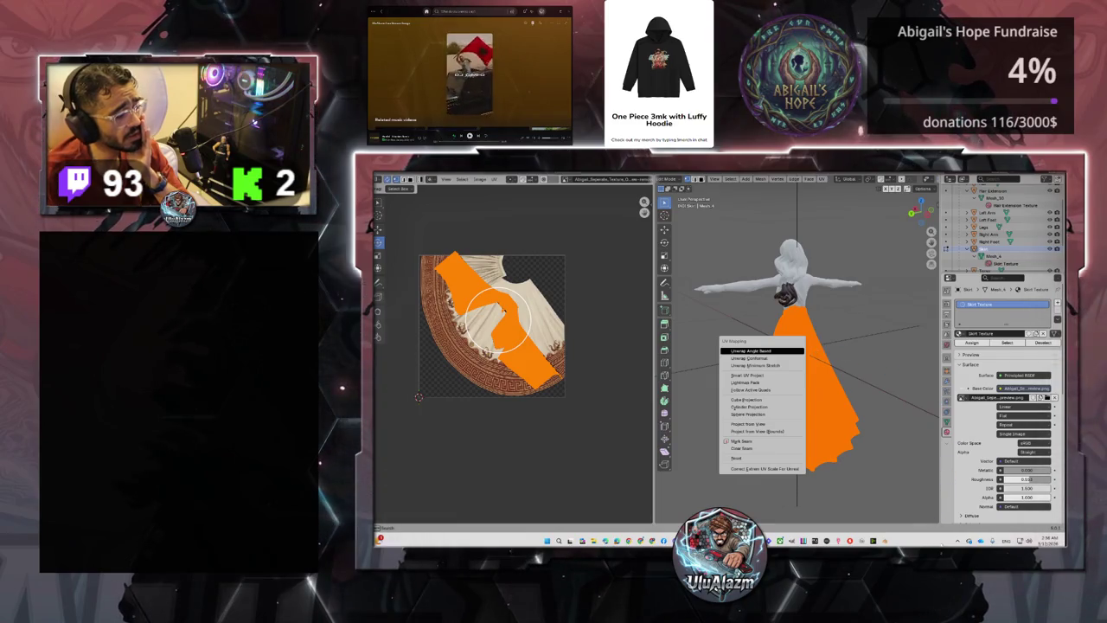
- Quit Steam from the taskbar's hidden-icons tray and reopen the tray overflow
{"action": "left_click", "coordinate": [958, 539]}
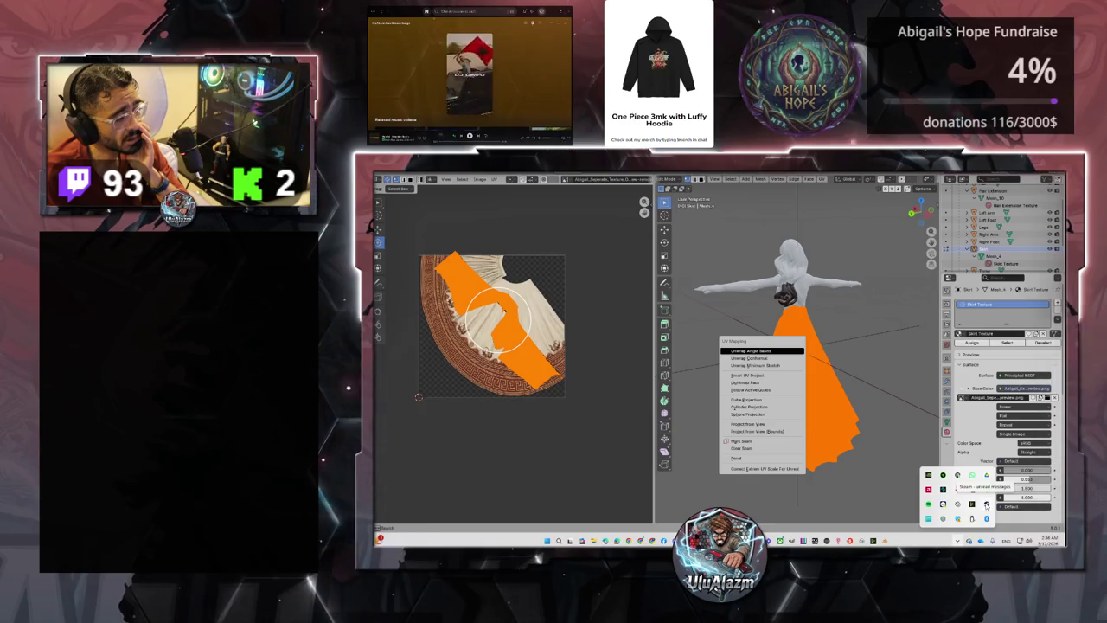
{"action": "right_click", "coordinate": [986, 505]}
{"action": "left_click", "coordinate": [1004, 496]}
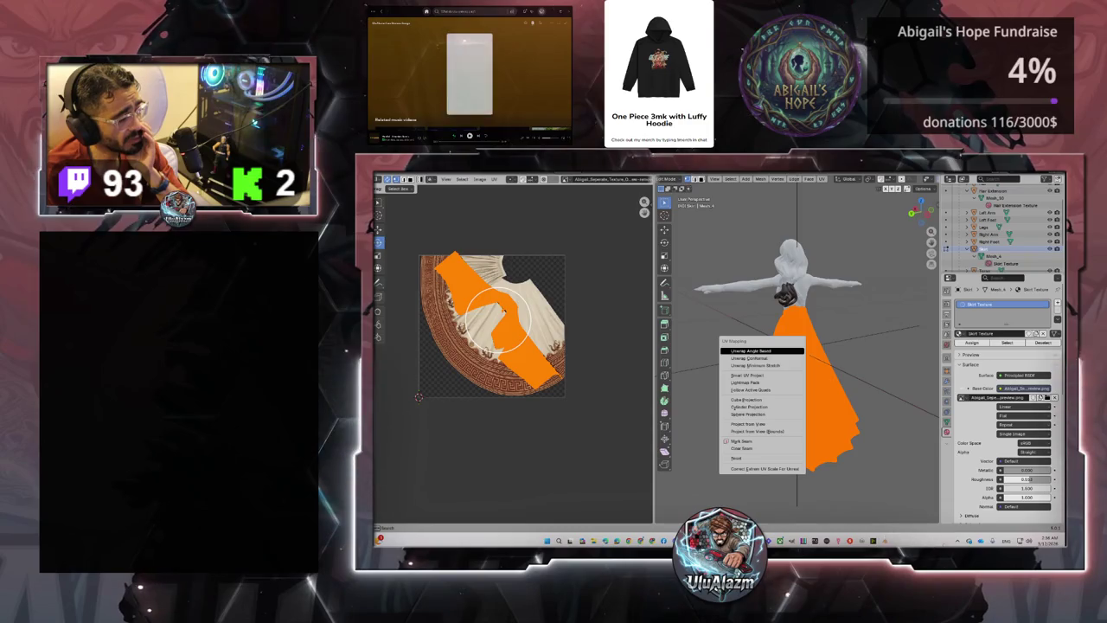
{"action": "left_click", "coordinate": [957, 541]}
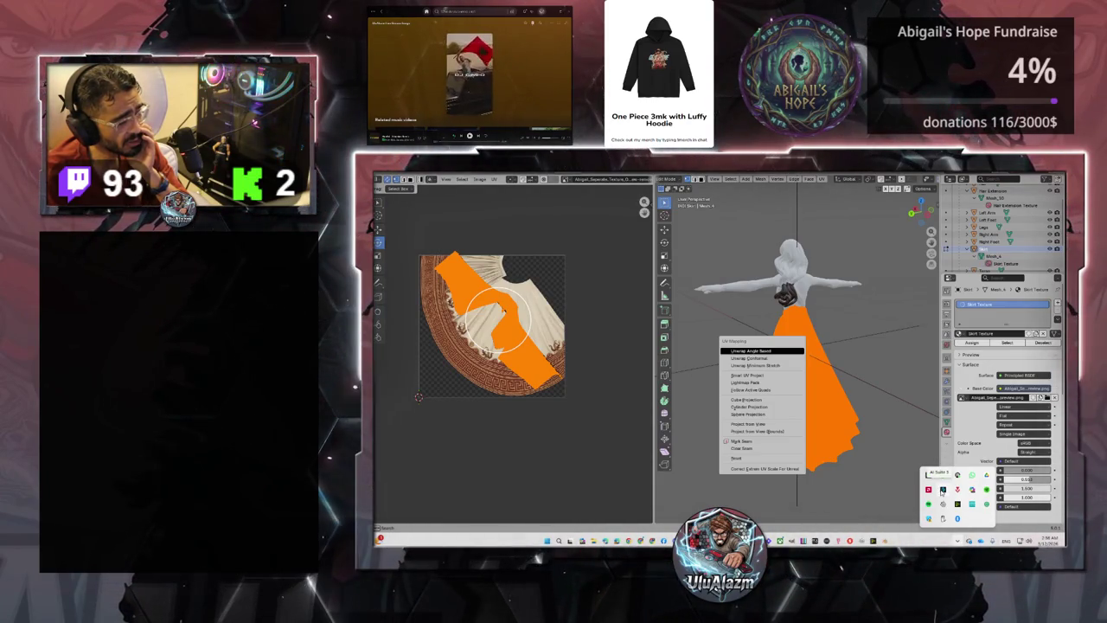
- Dismiss the background-apps tray popup by clicking away from it
{"action": "left_click", "coordinate": [929, 491]}
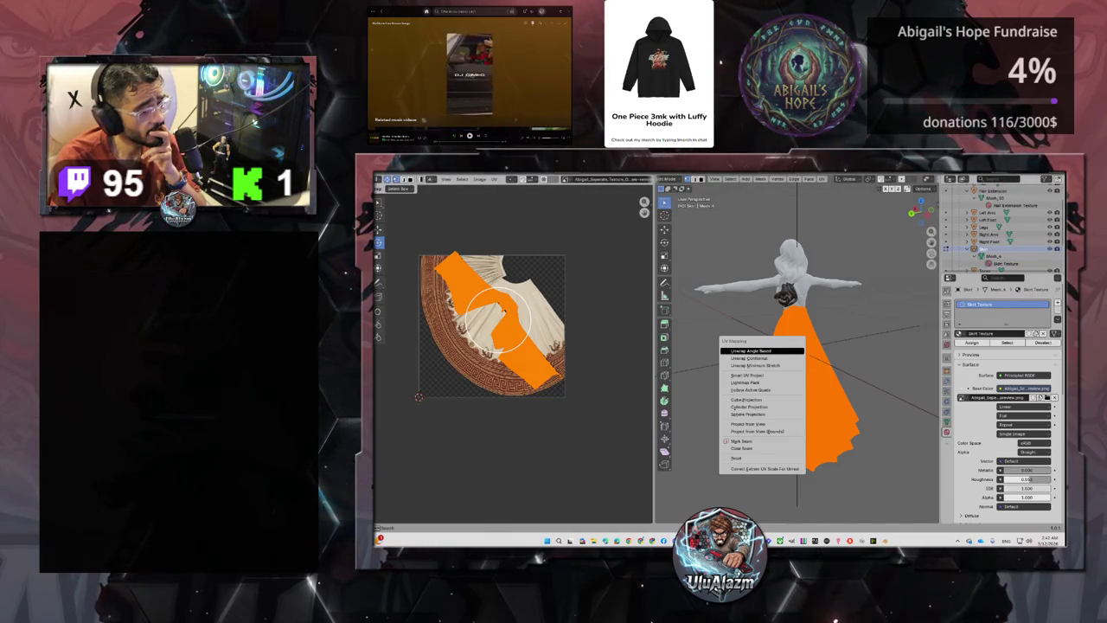
- Bring up Windows Task Manager over Blender with Ctrl+Shift+Esc
{"action": "key", "text": "ctrl+shift+Escape"}
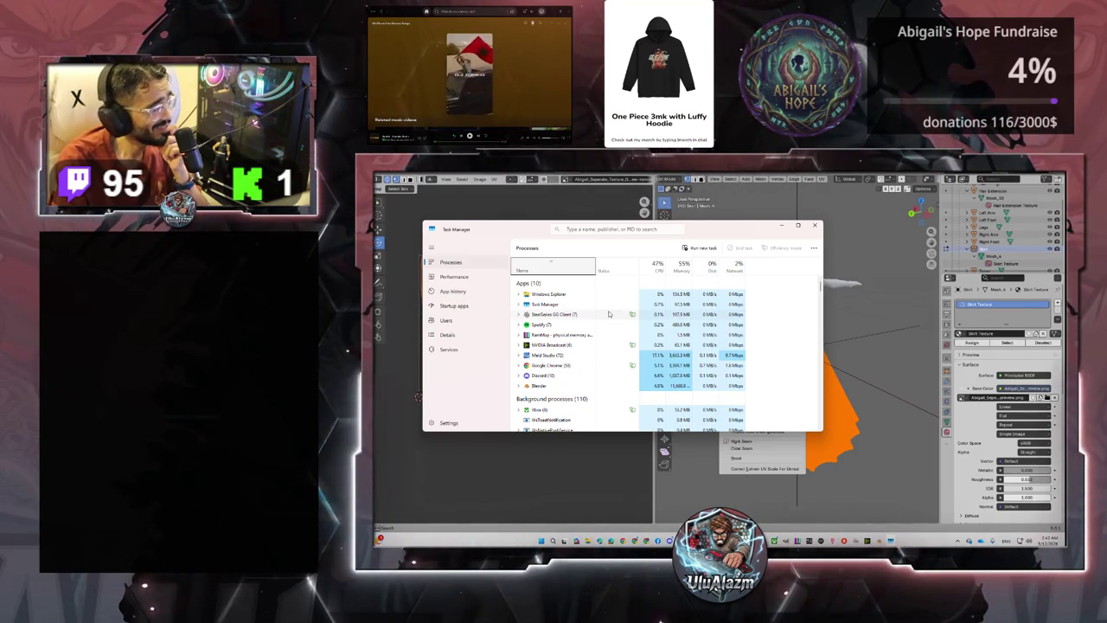
- Expand Blender's processes, check memory use (27.6 of 64 GB), then minimize Task Manager
{"action": "left_click", "coordinate": [543, 387]}
{"action": "left_click", "coordinate": [519, 387]}
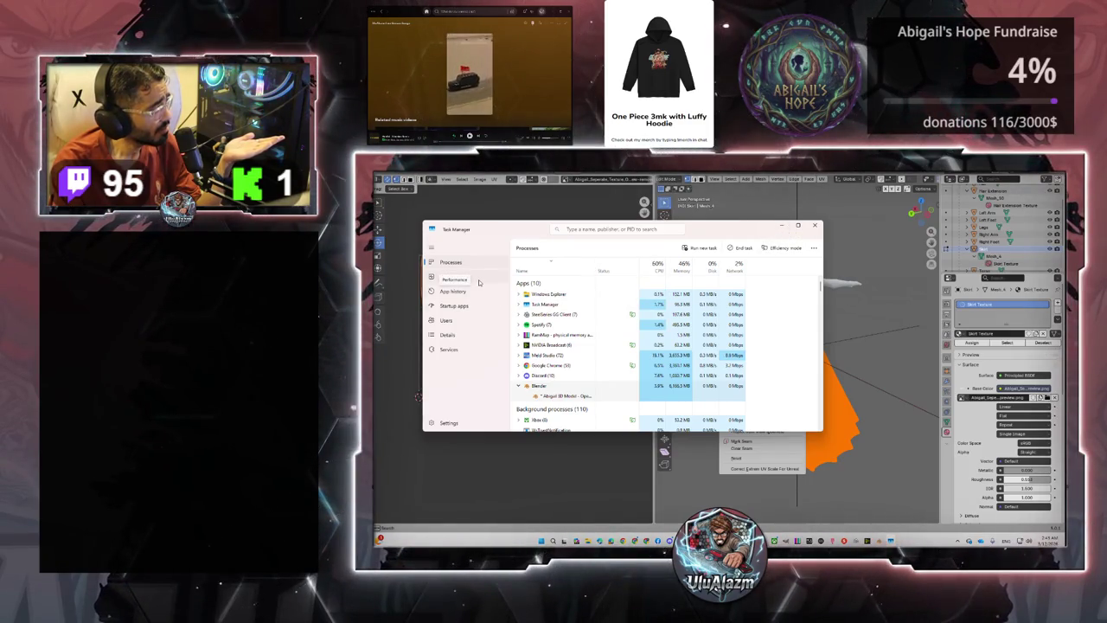
{"action": "left_click", "coordinate": [479, 279]}
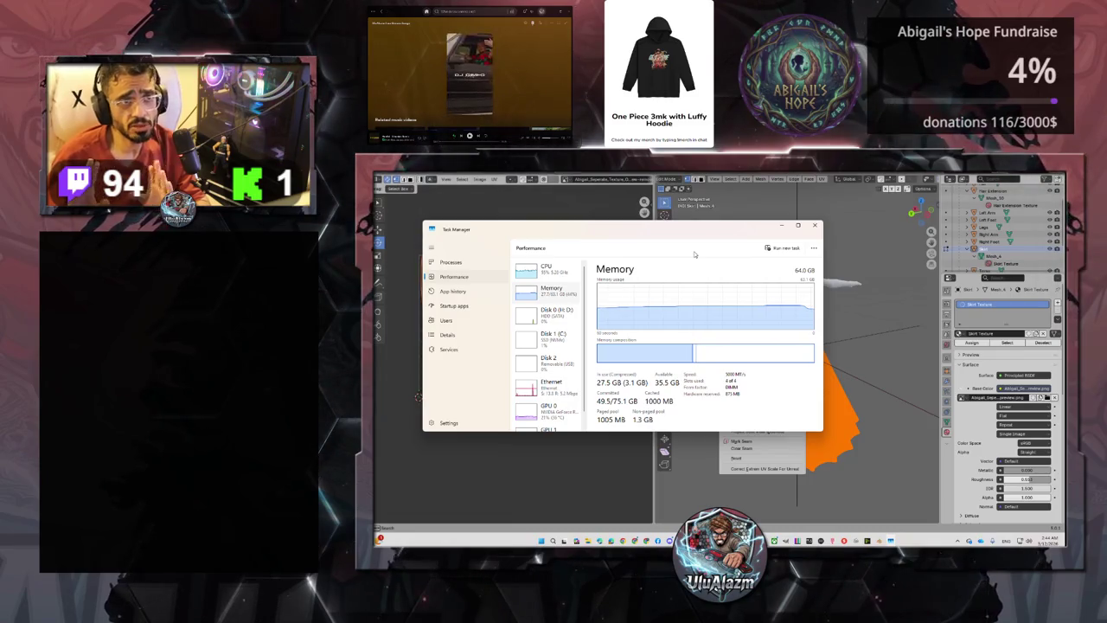
{"action": "key", "text": "Escape"}
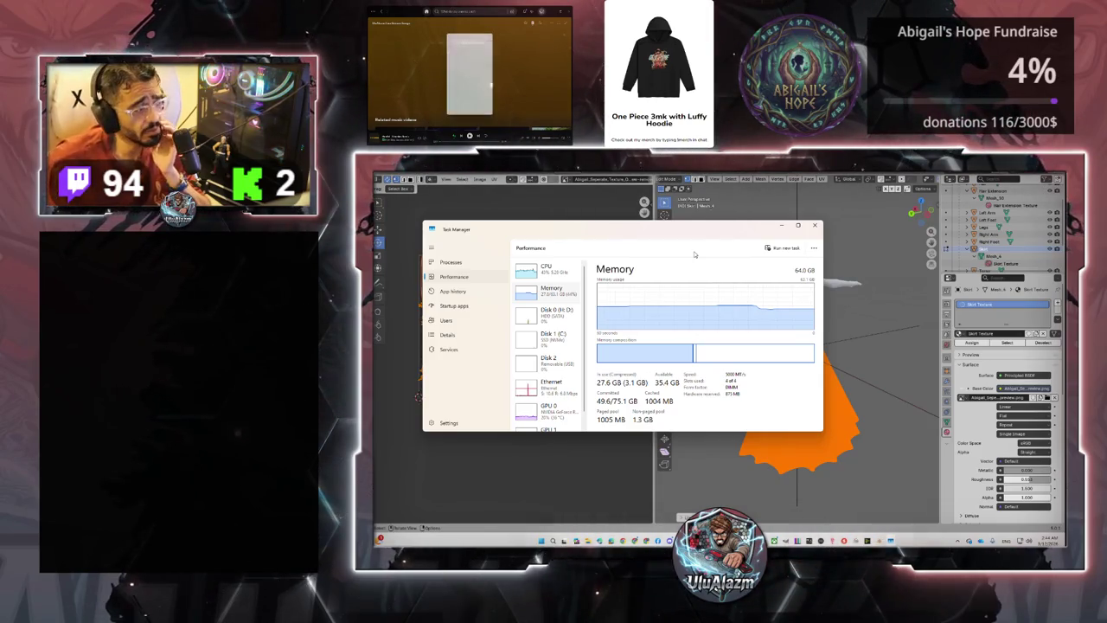
{"action": "left_click", "coordinate": [781, 227]}
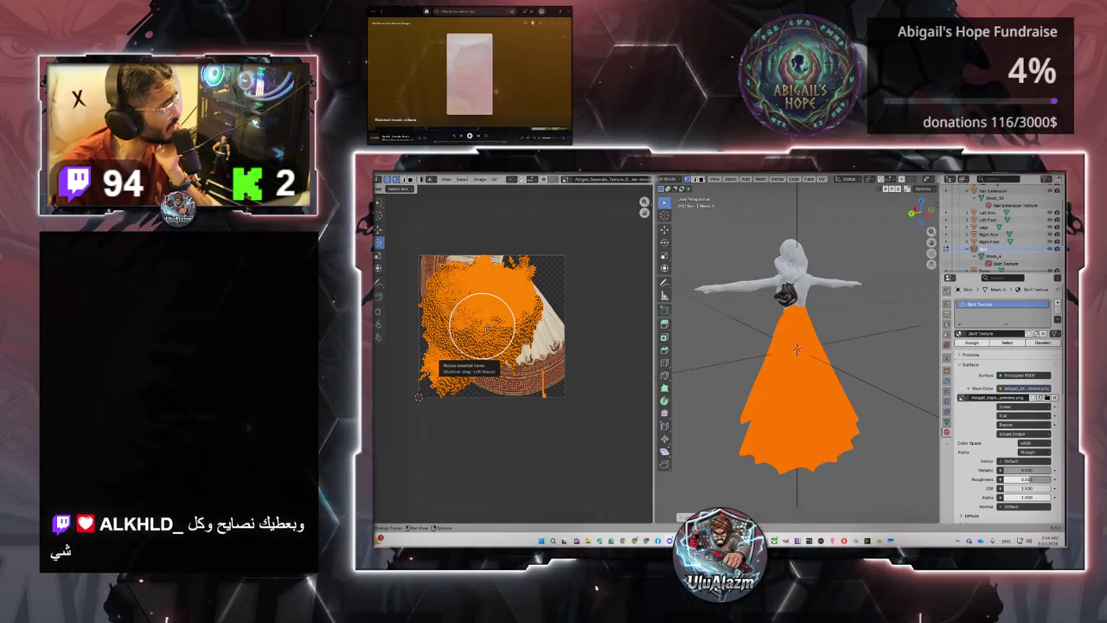
- Zoom and pan the UV editor, then frame the whole texture image with Home
{"action": "scroll", "coordinate": [490, 326], "scroll_direction": "up", "scroll_amount": 2}
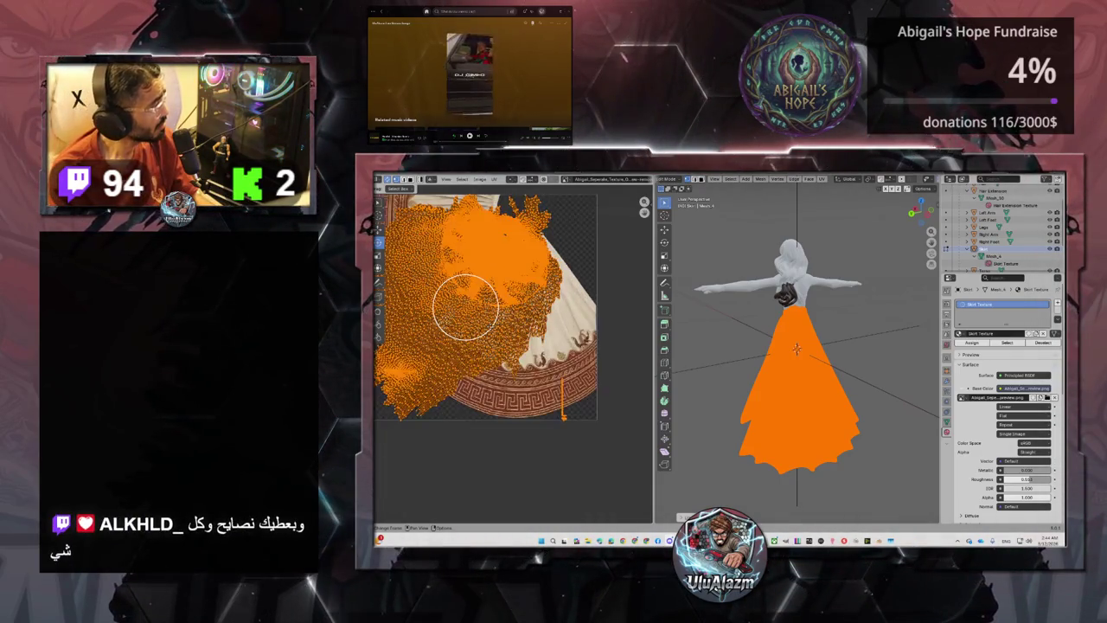
{"action": "scroll", "coordinate": [490, 324], "scroll_direction": "up", "scroll_amount": 2}
{"action": "scroll", "coordinate": [491, 320], "scroll_direction": "up", "scroll_amount": 2}
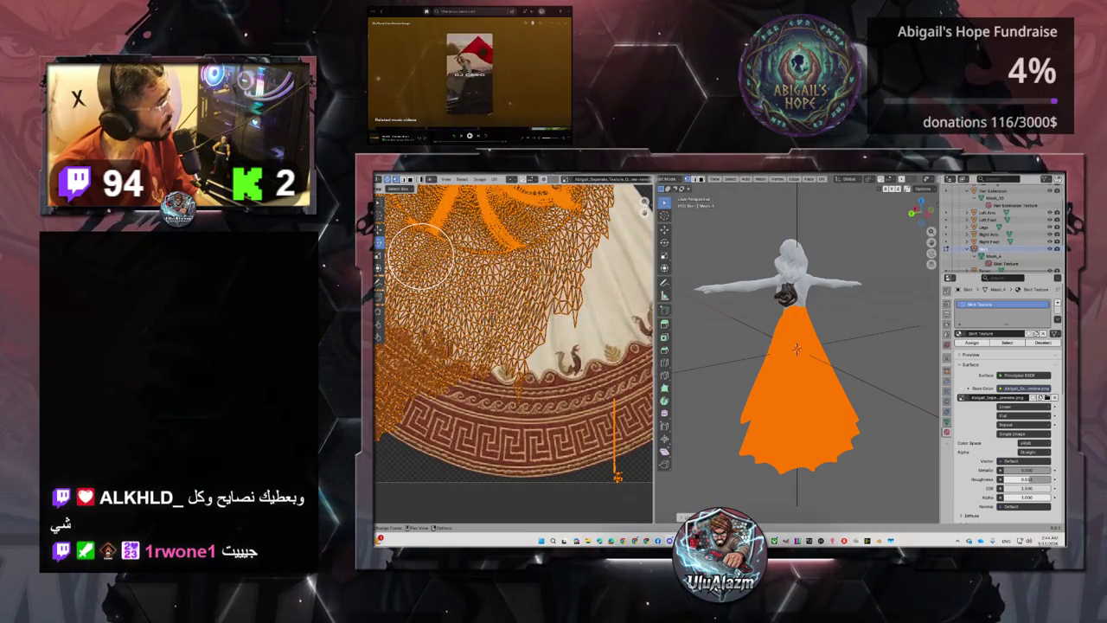
{"action": "scroll", "coordinate": [490, 319], "scroll_direction": "down", "scroll_amount": 1}
{"action": "scroll", "coordinate": [566, 292], "scroll_direction": "down", "scroll_amount": 2}
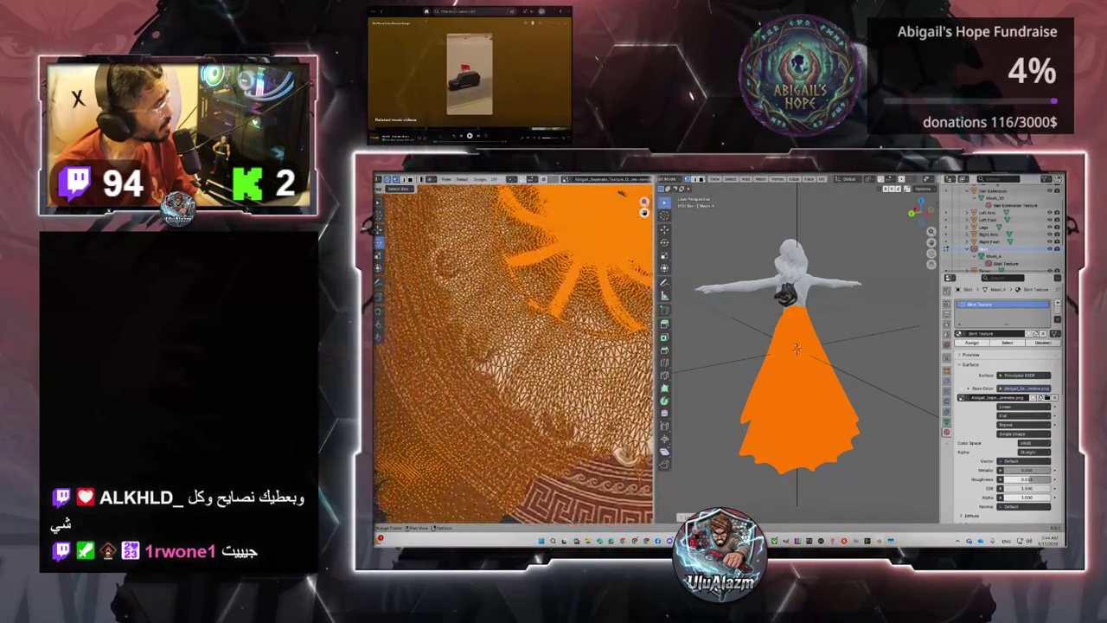
{"action": "scroll", "coordinate": [567, 292], "scroll_direction": "up", "scroll_amount": 1}
{"action": "scroll", "coordinate": [567, 292], "scroll_direction": "up", "scroll_amount": 2}
{"action": "scroll", "coordinate": [565, 291], "scroll_direction": "down", "scroll_amount": 1}
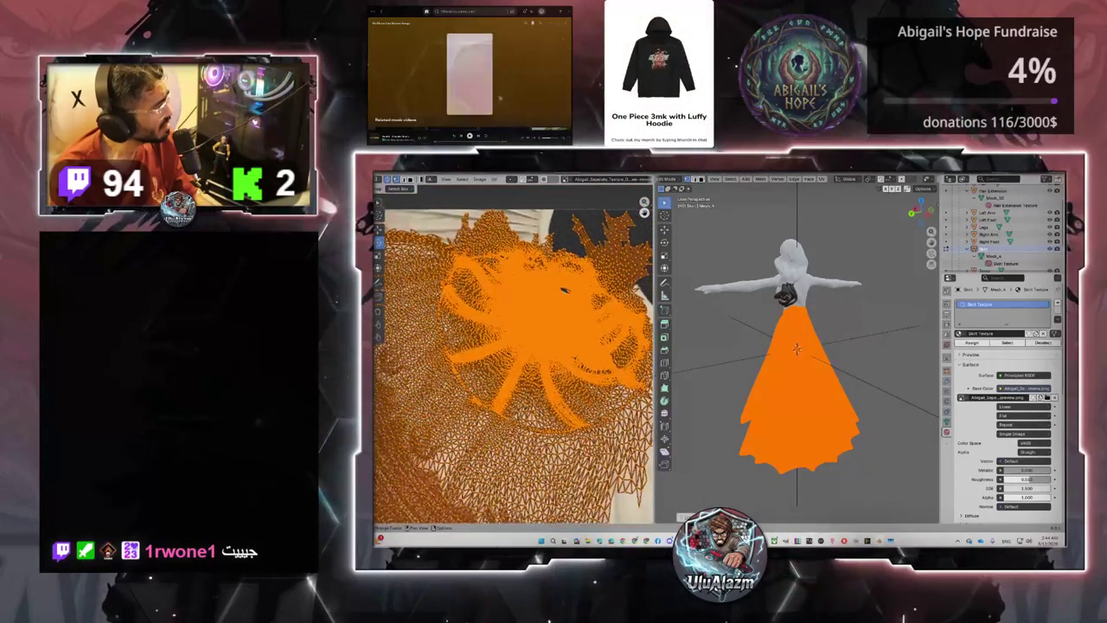
{"action": "scroll", "coordinate": [564, 288], "scroll_direction": "up", "scroll_amount": 1}
{"action": "mouse_move", "coordinate": [563, 281]}
{"action": "middle_mouse_down"}
{"action": "mouse_move", "coordinate": [550, 279]}
{"action": "mouse_move", "coordinate": [564, 278]}
{"action": "middle_mouse_up"}
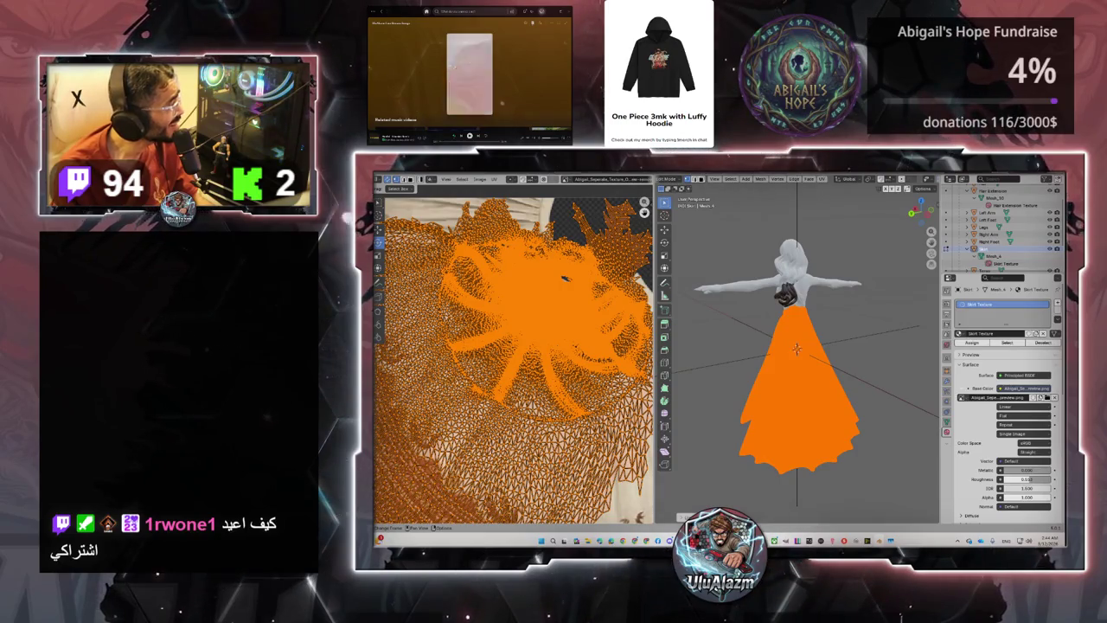
{"action": "middle_click_drag", "start_coordinate": [564, 279], "coordinate": [566, 276]}
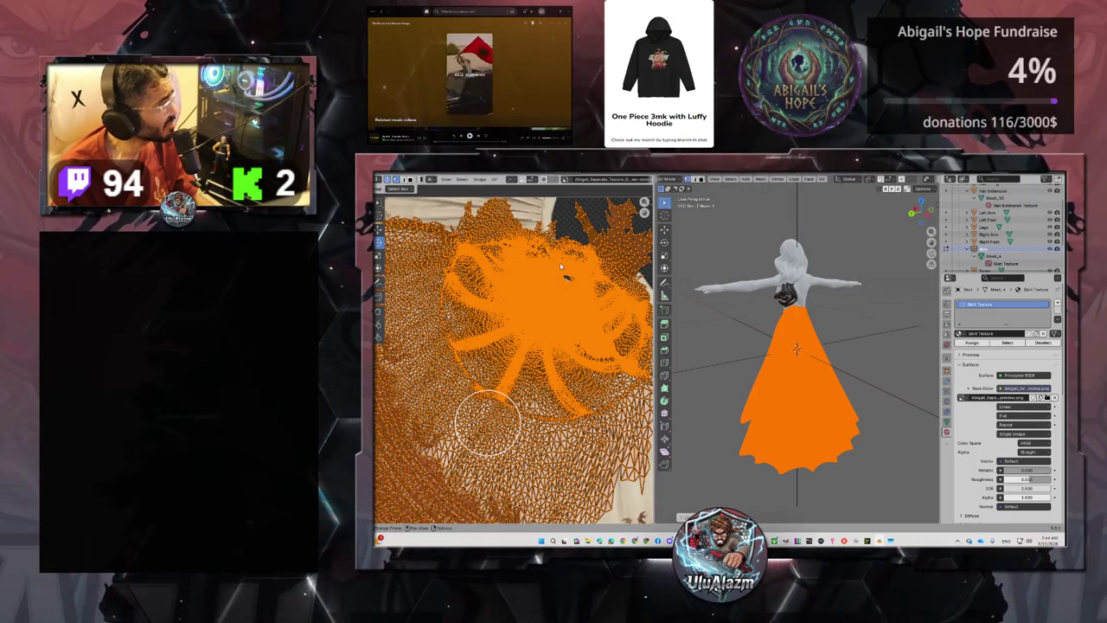
{"action": "key", "text": "Home"}
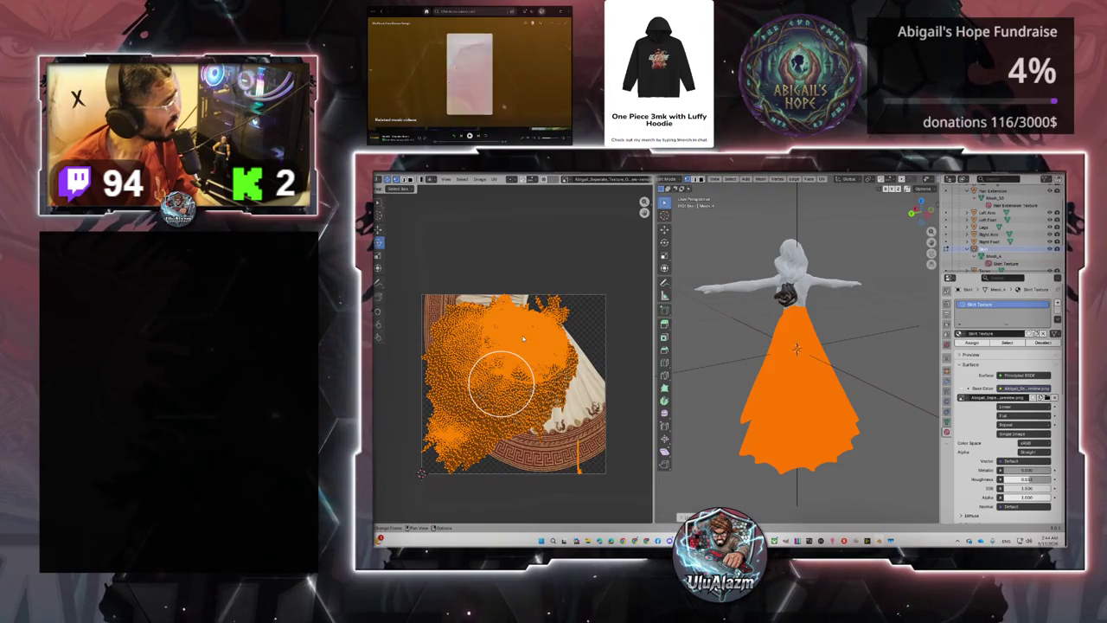
- Pan the UV editor up and right toward the ornate border under the skirt UVs
{"action": "middle_click_drag", "start_coordinate": [501, 384], "coordinate": [540, 322]}
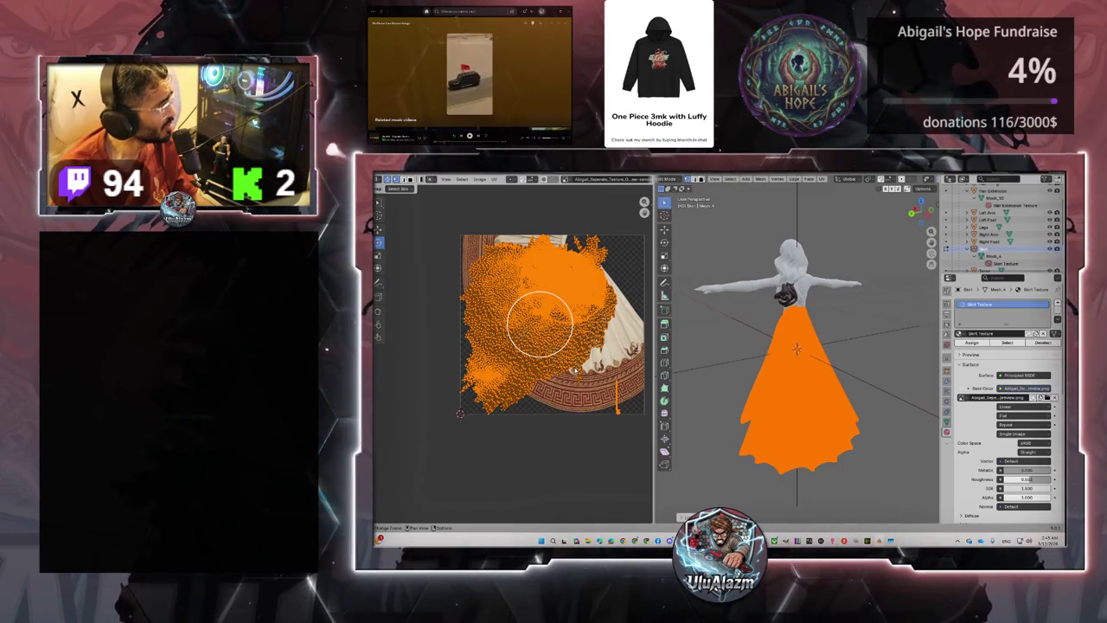
{"action": "scroll", "coordinate": [539, 322], "scroll_direction": "up", "scroll_amount": 5}
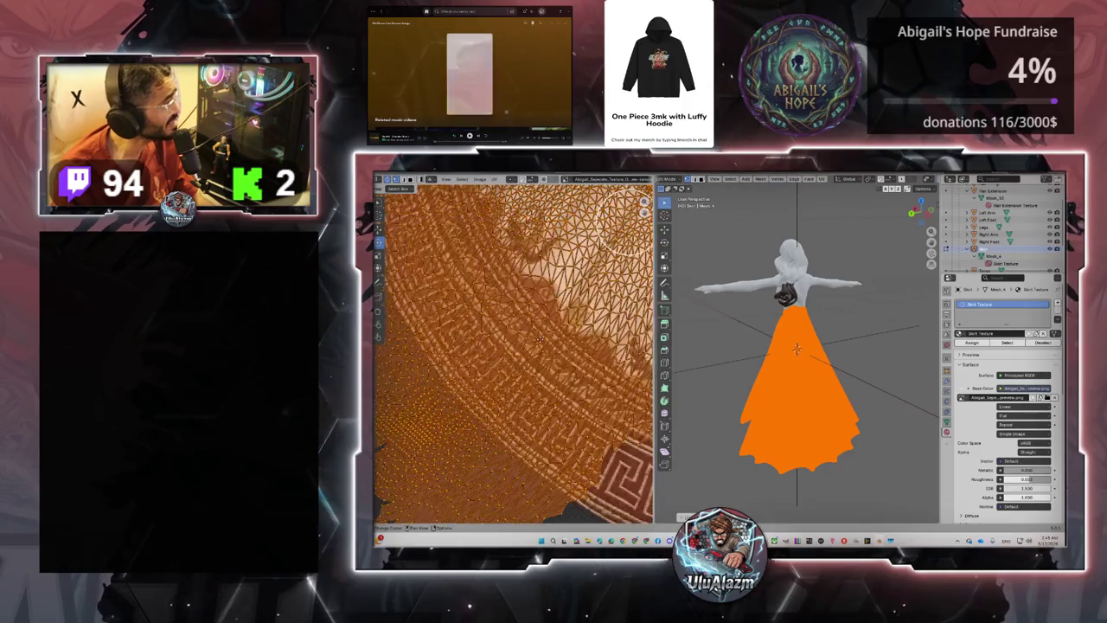
{"action": "scroll", "coordinate": [534, 352], "scroll_direction": "down", "scroll_amount": 3}
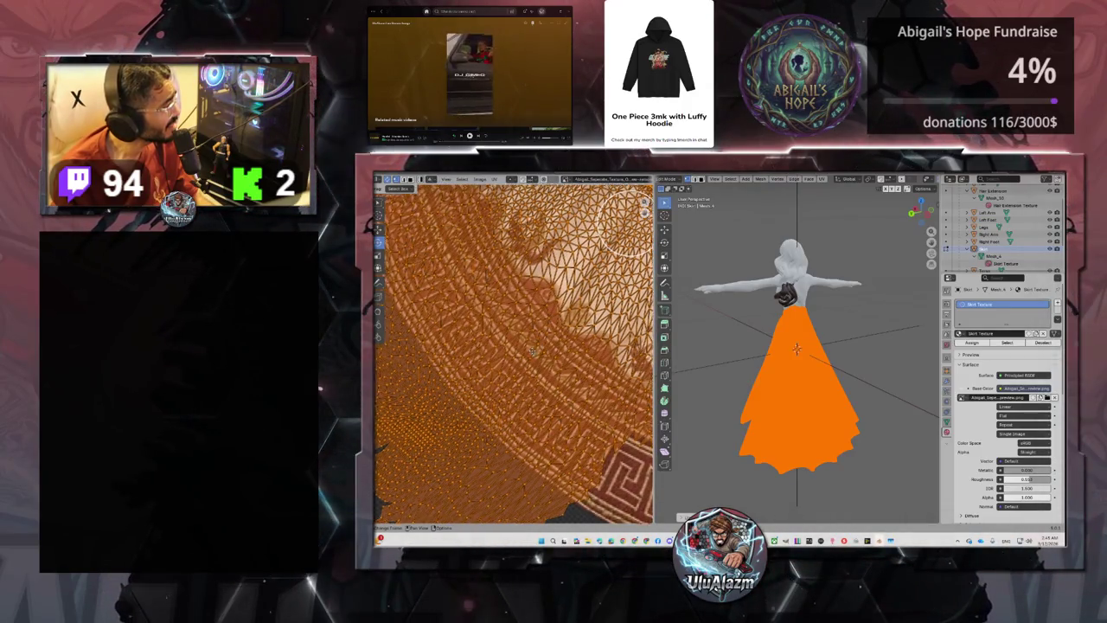
{"action": "middle_click_drag", "start_coordinate": [533, 352], "coordinate": [606, 337]}
{"action": "scroll", "coordinate": [651, 329], "scroll_direction": "up", "scroll_amount": 3}
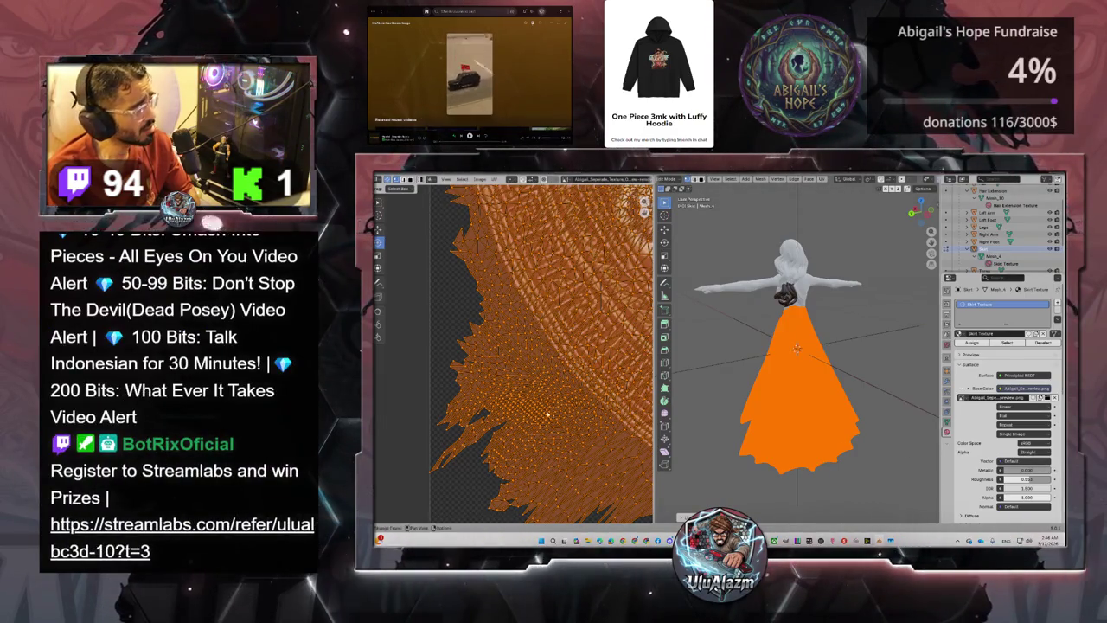
- Zoom out and pan the UV editor to centre the skirt UV layout
{"action": "scroll", "coordinate": [548, 409], "scroll_direction": "down", "scroll_amount": 3}
{"action": "scroll", "coordinate": [548, 410], "scroll_direction": "down", "scroll_amount": 2}
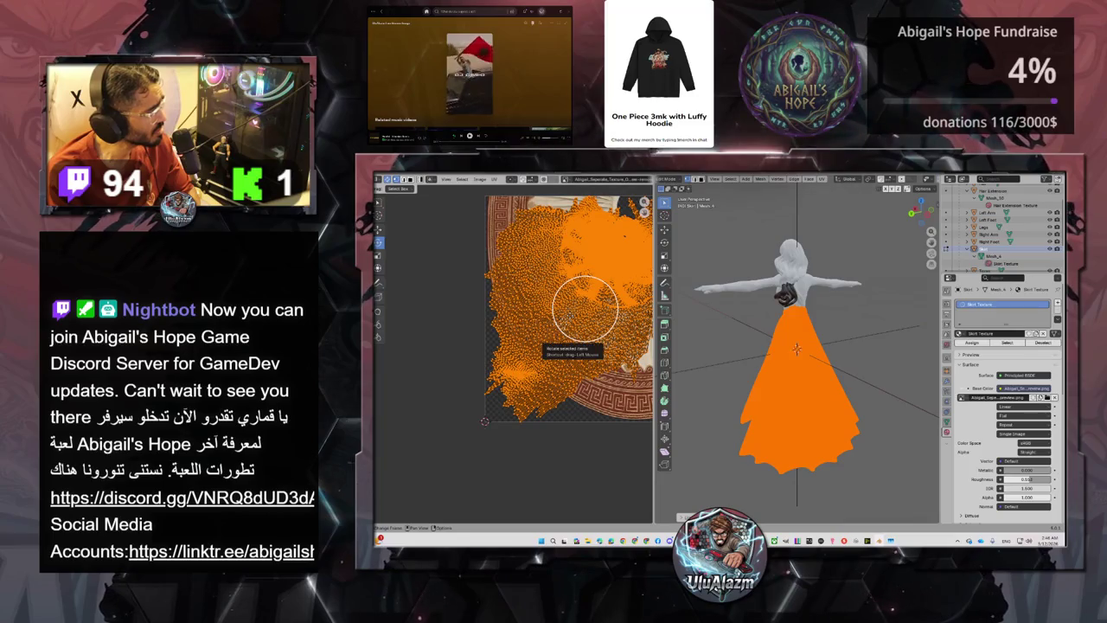
{"action": "middle_click_drag", "start_coordinate": [584, 308], "coordinate": [526, 351]}
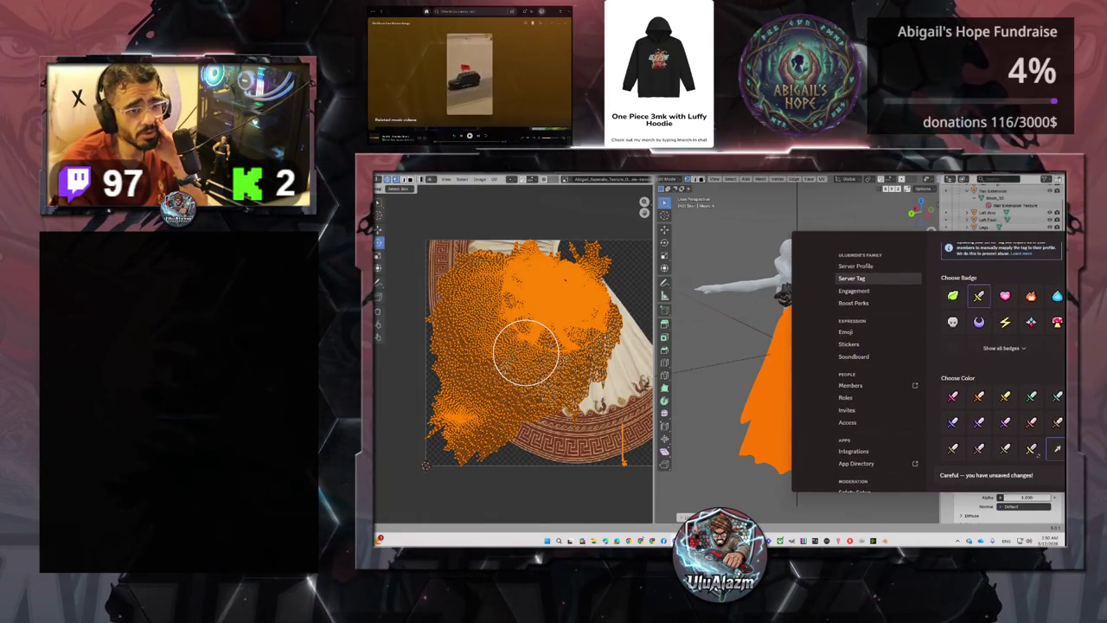
- Move the Discord server settings window, expand the full badge list, then exit settings
{"action": "left_click_drag", "start_coordinate": [1064, 231], "coordinate": [848, 234]}
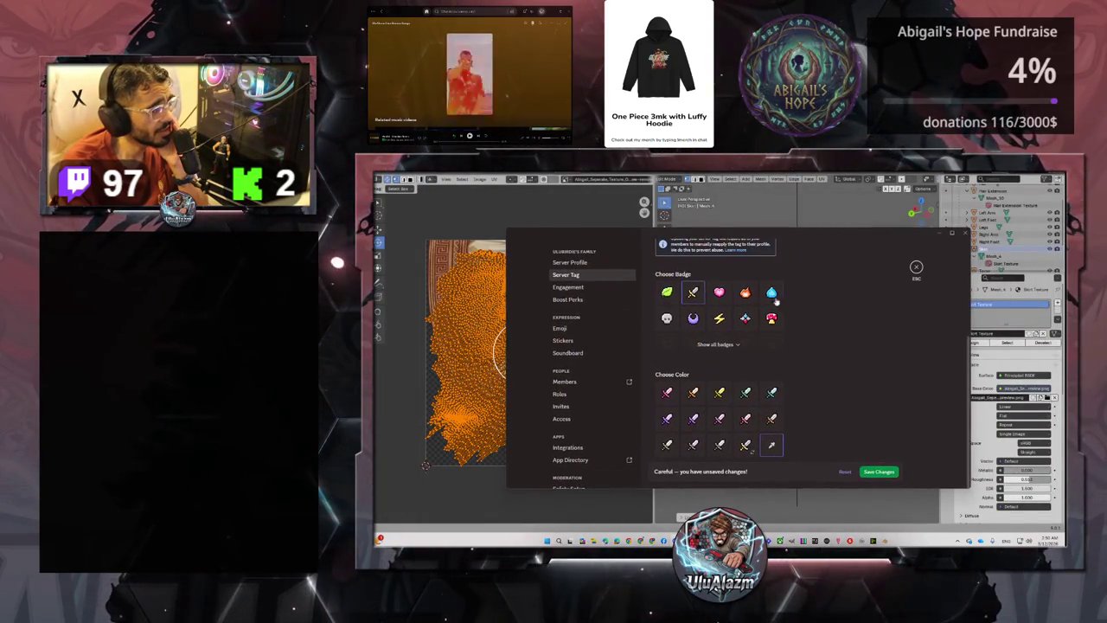
{"action": "left_click", "coordinate": [715, 344]}
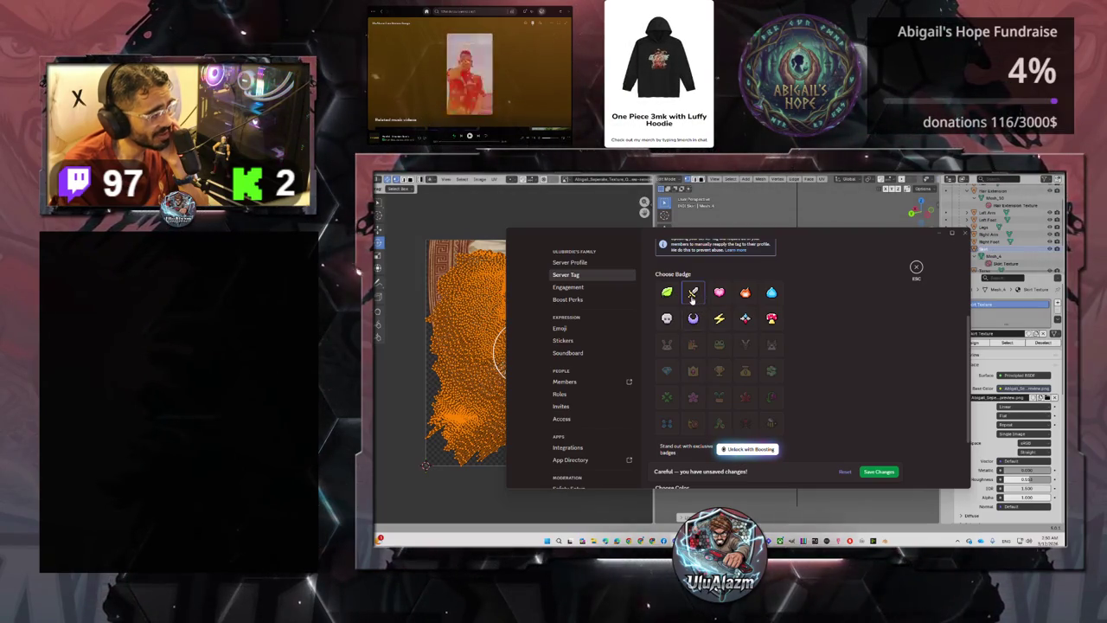
{"action": "scroll", "coordinate": [727, 351], "scroll_direction": "down", "scroll_amount": 2}
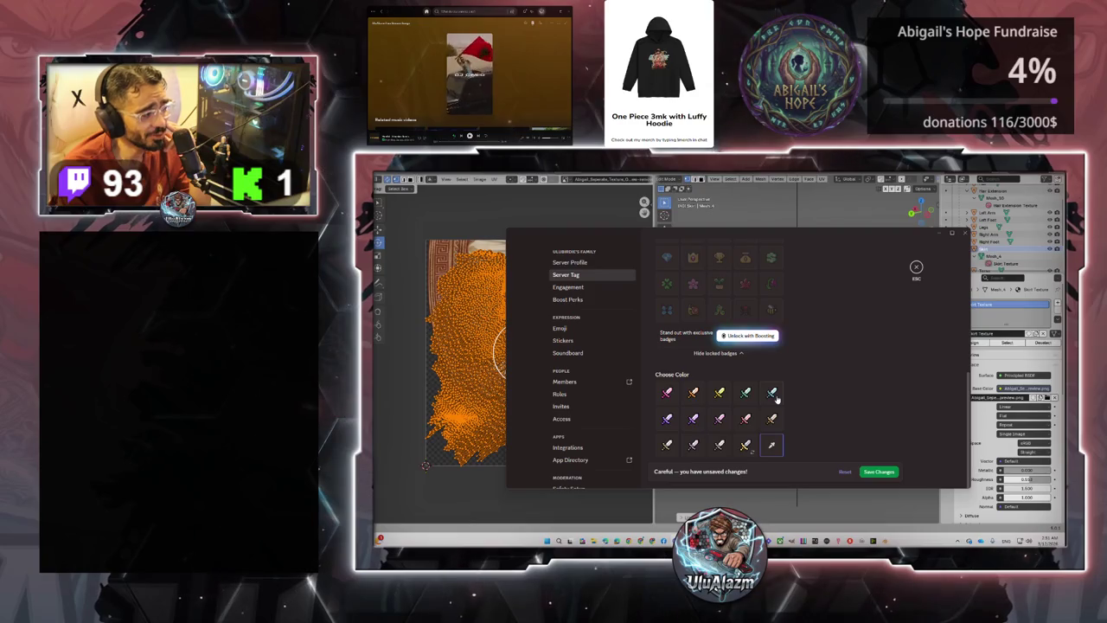
{"action": "key", "text": "Escape"}
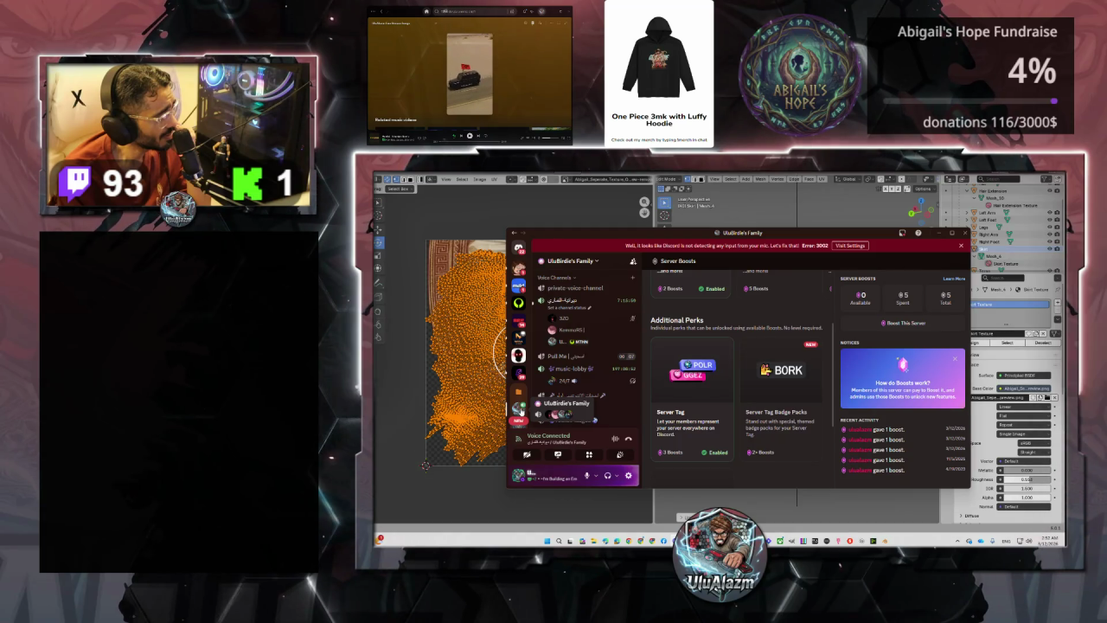
- Open the server's Server Tag settings from its context menu and maximize Discord
{"action": "right_click", "coordinate": [519, 409]}
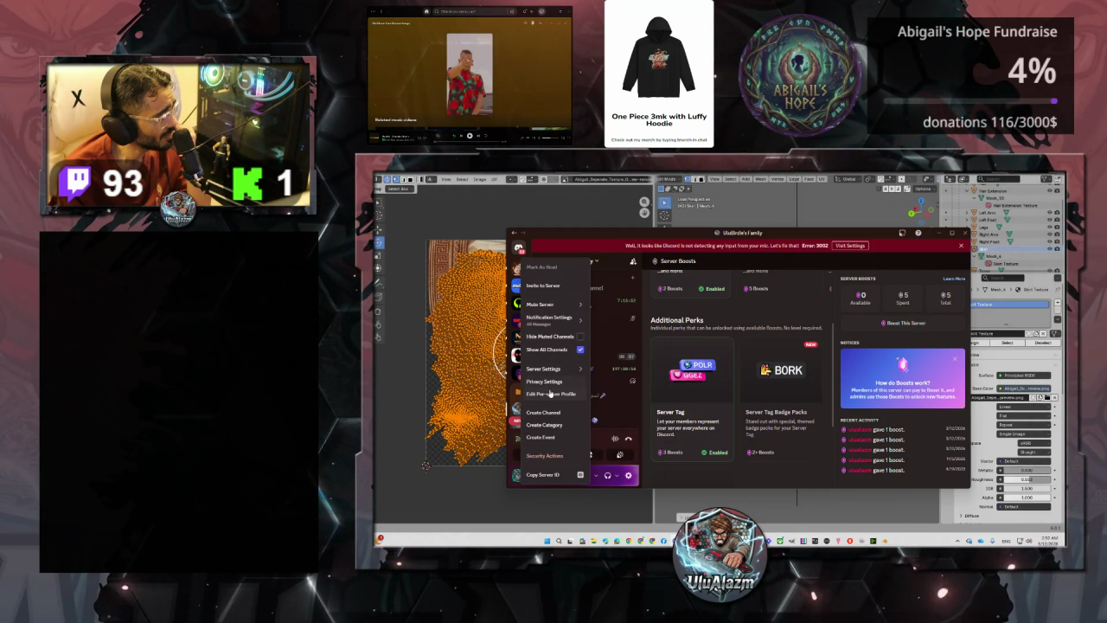
{"action": "mouse_move", "coordinate": [545, 369]}
{"action": "left_click", "coordinate": [629, 286]}
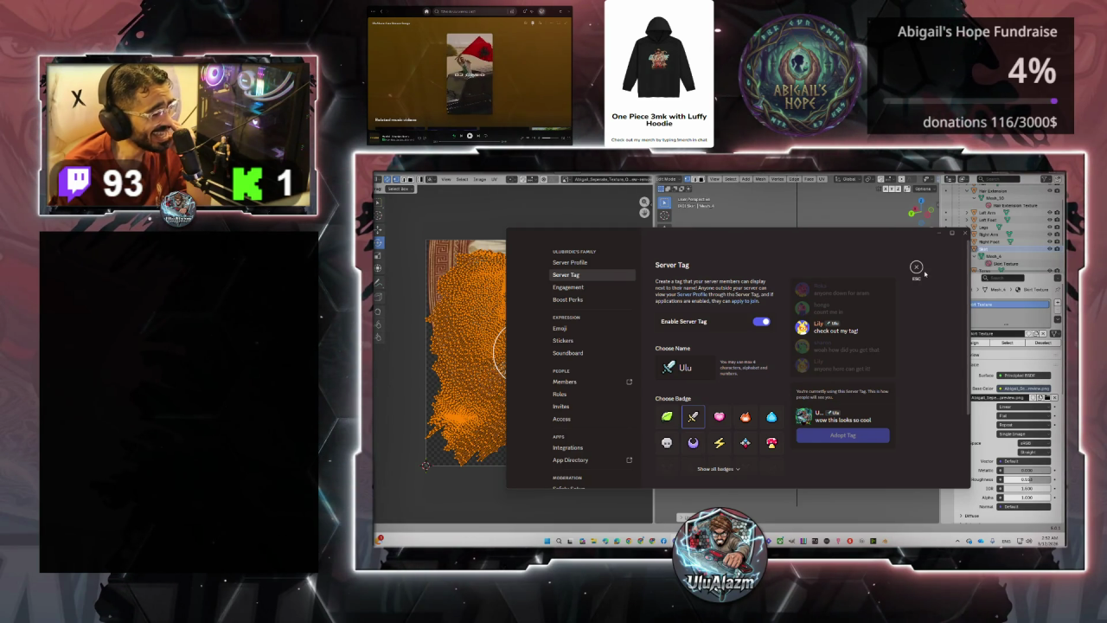
{"action": "double_click", "coordinate": [871, 234]}
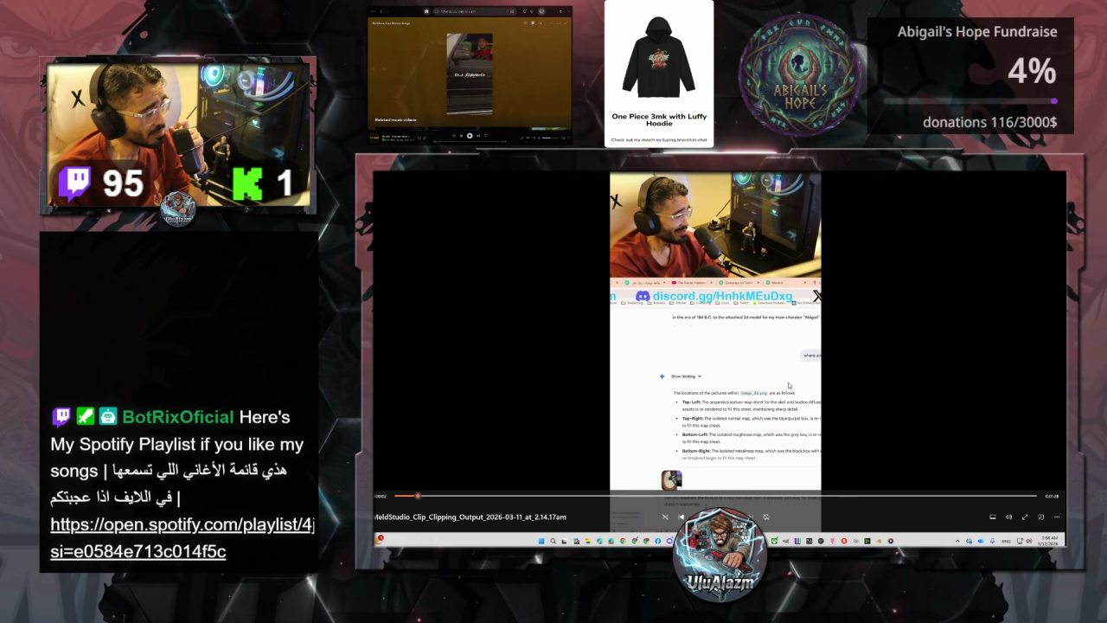
- Preview two Meld Studio clips, skipping ahead to around 1:21 in the second
{"action": "key", "text": "alt+F4"}
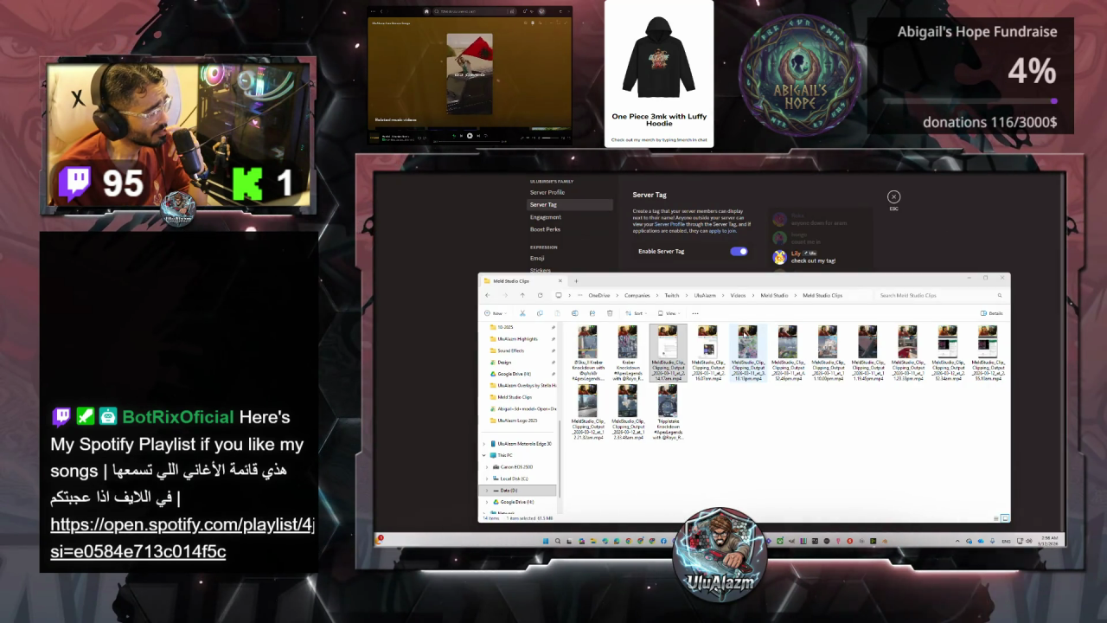
{"action": "double_click", "coordinate": [708, 351]}
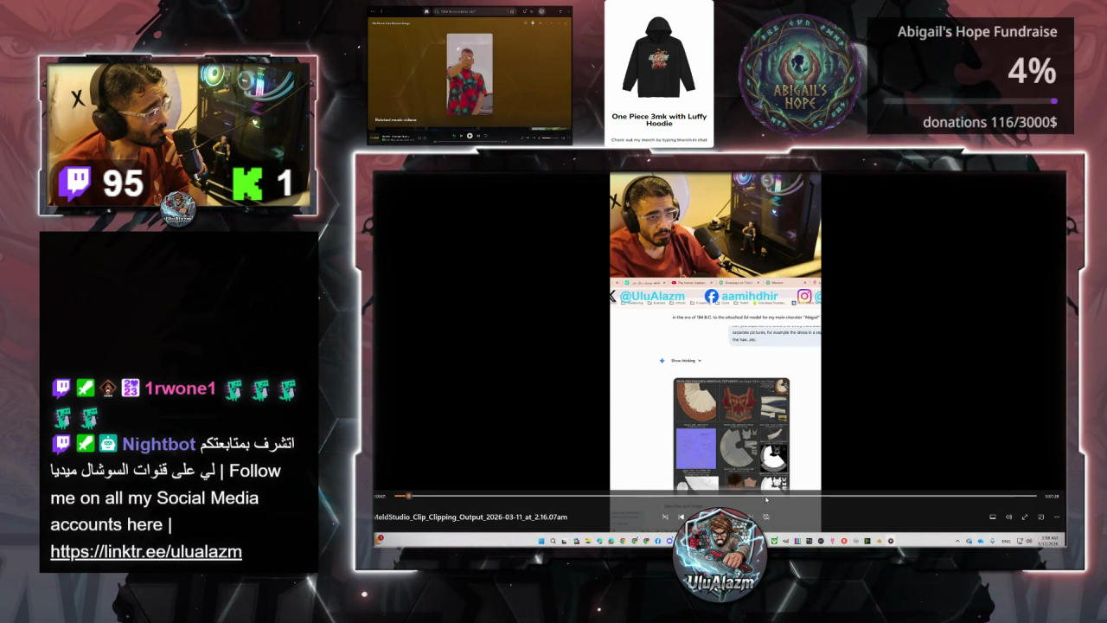
{"action": "left_click", "coordinate": [921, 495]}
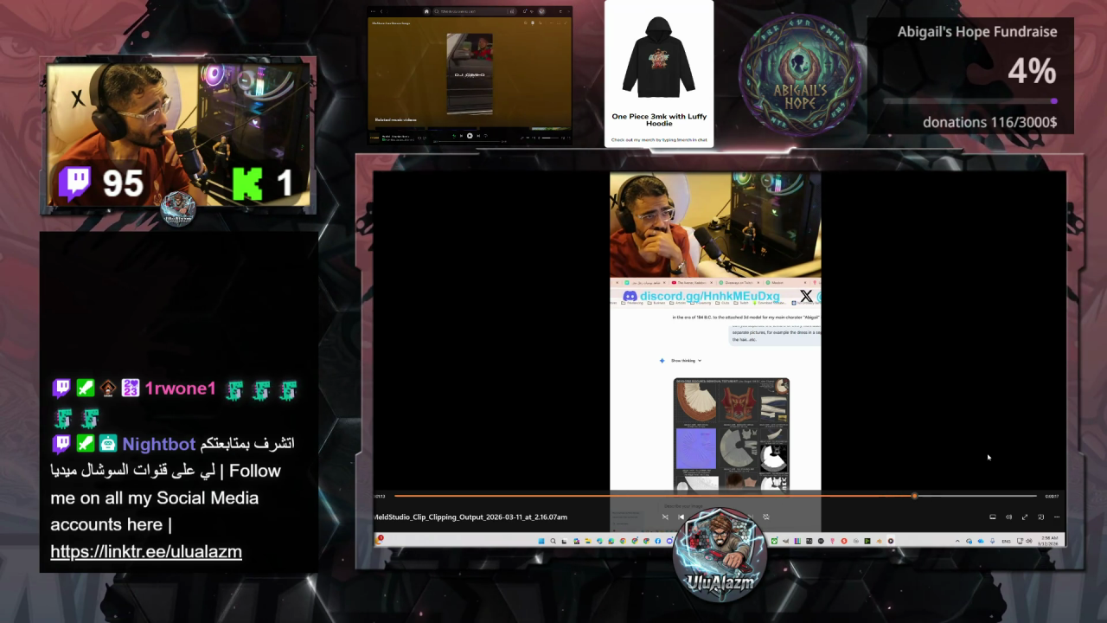
{"action": "key", "text": "alt+F4"}
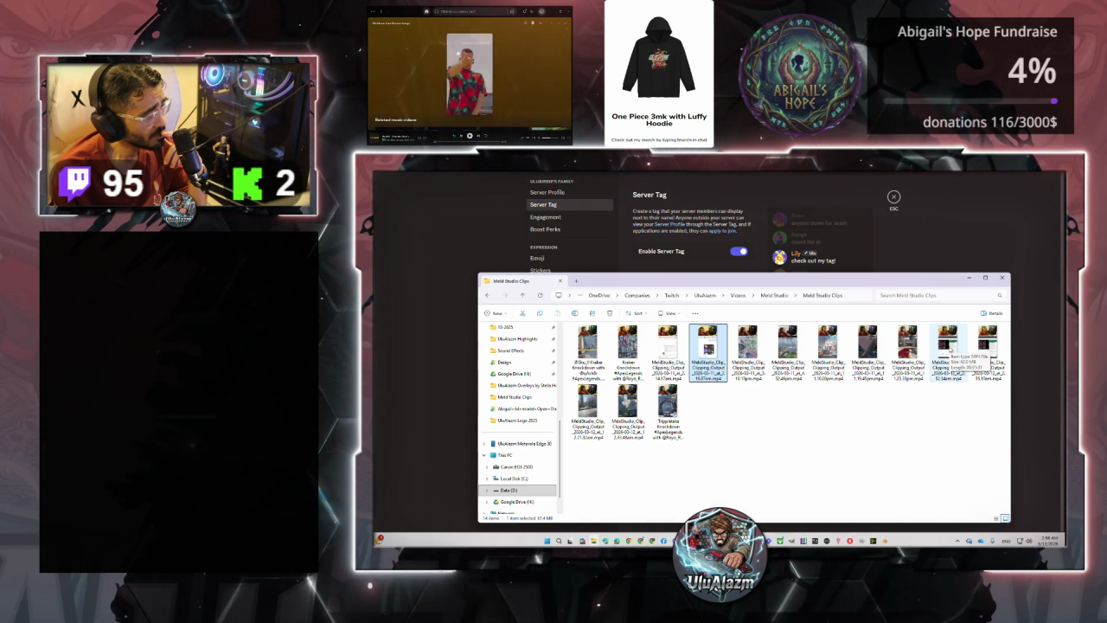
{"action": "double_click", "coordinate": [949, 350]}
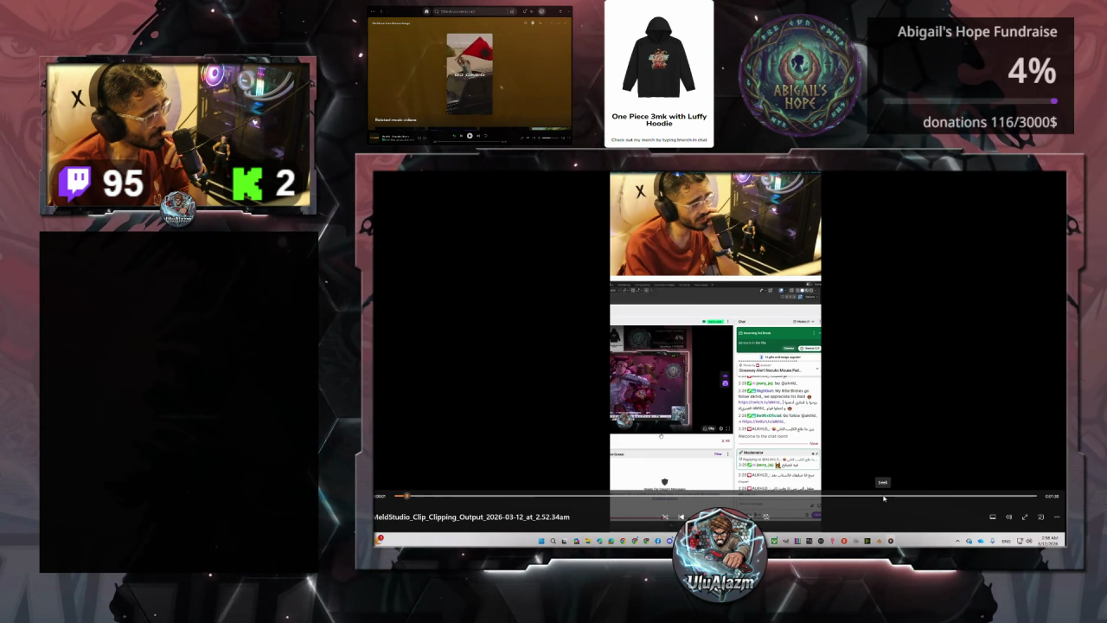
{"action": "left_click", "coordinate": [964, 497]}
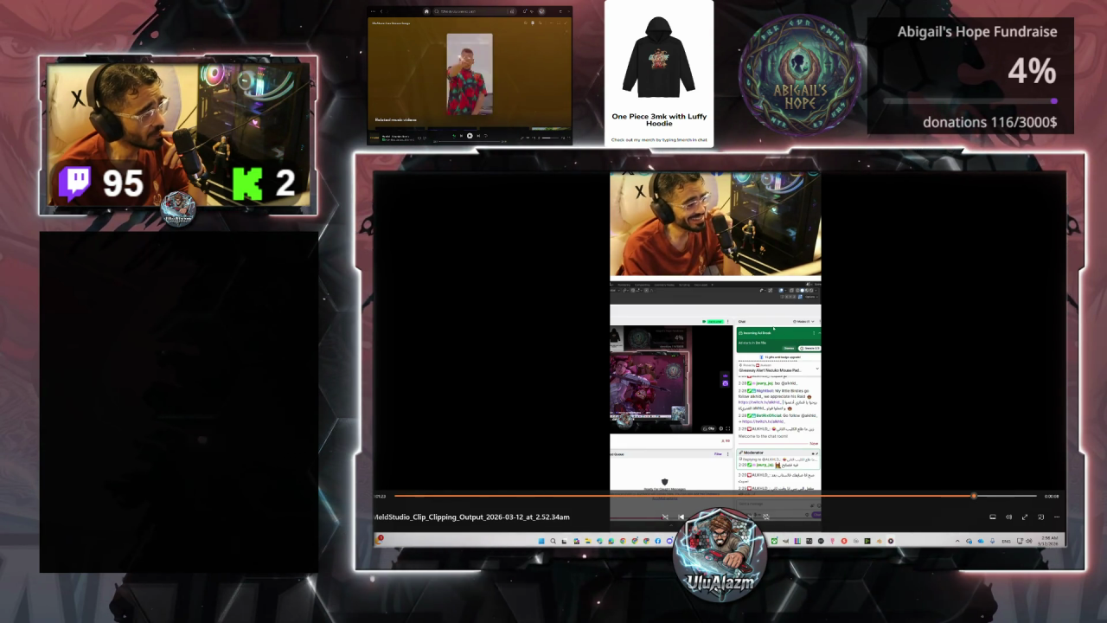
{"action": "key", "text": "alt+F4"}
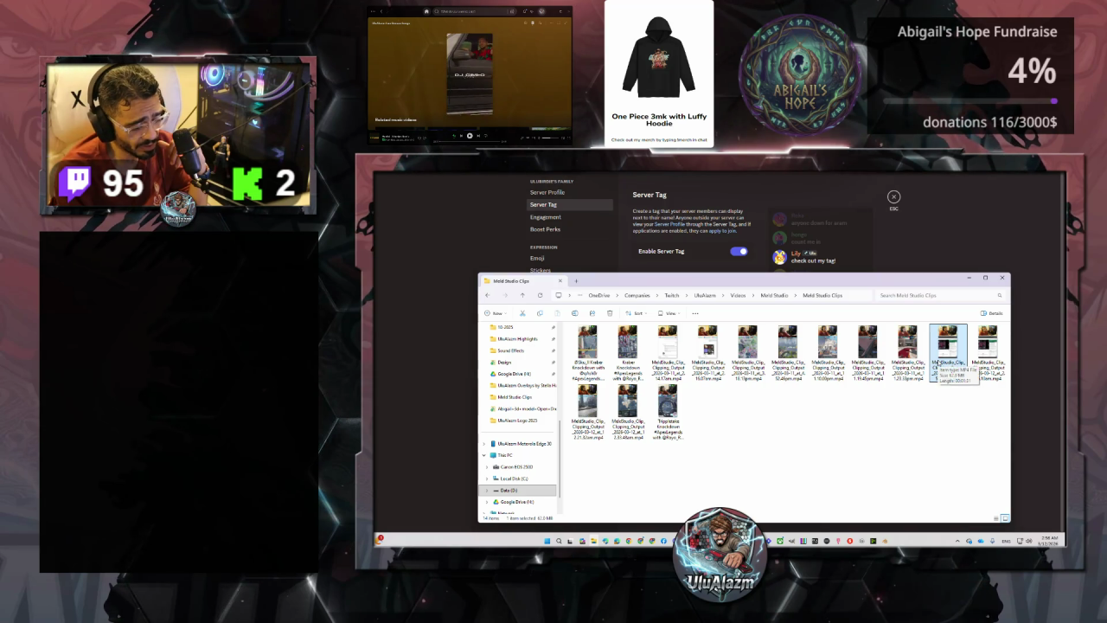
- Delete the unwanted clip, leaving 13 clips, and preview the next clip's Server Tag part
{"action": "key", "text": "Delete"}
{"action": "key", "text": "Return"}
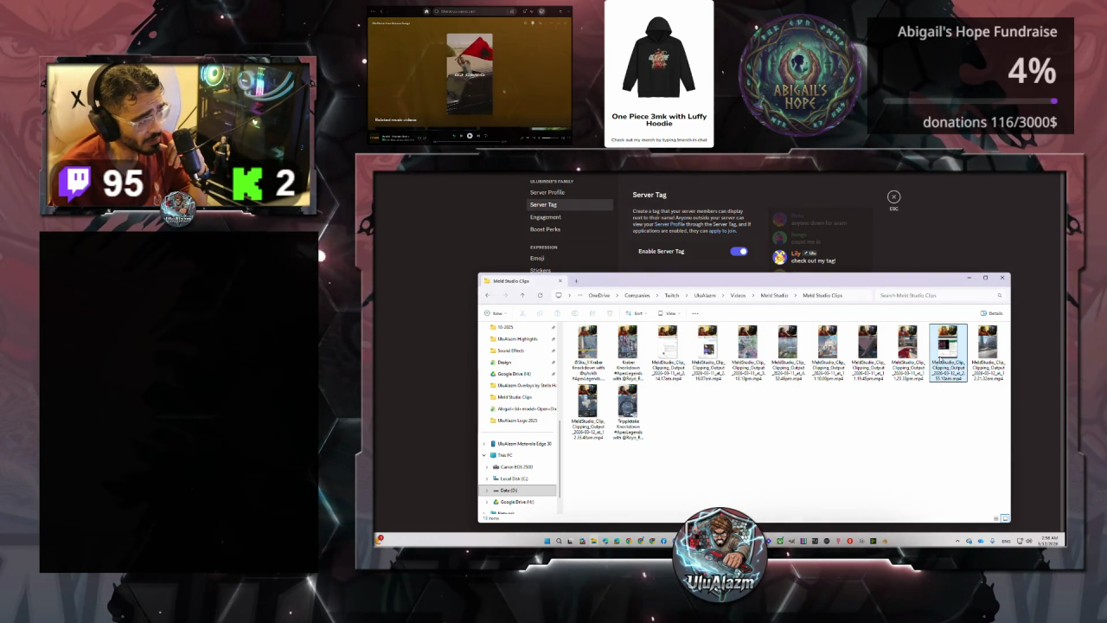
{"action": "key", "text": "Return"}
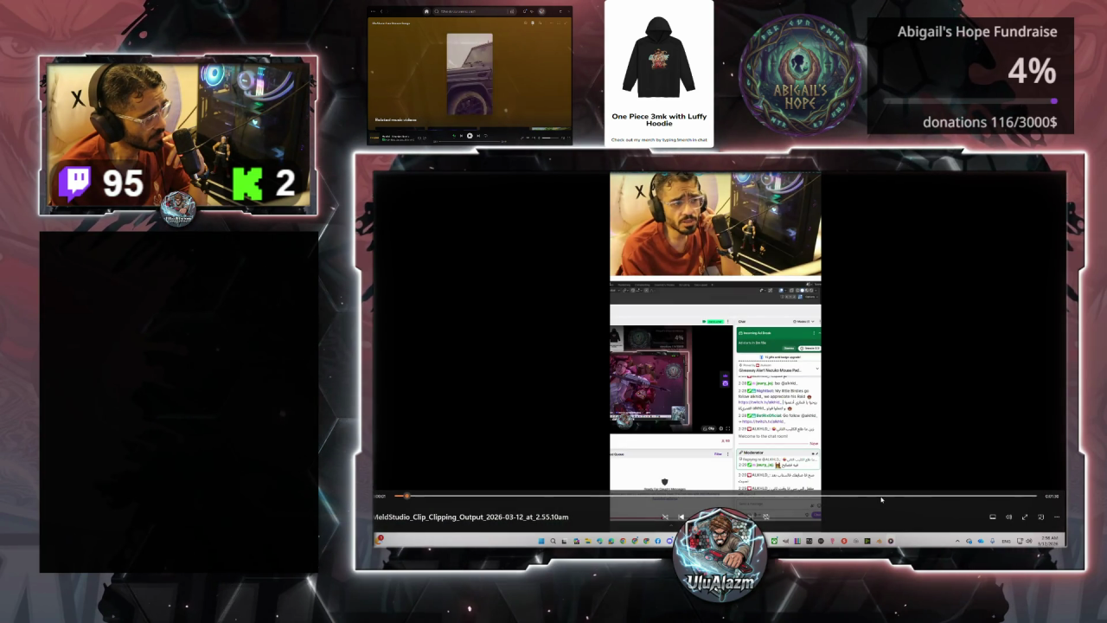
{"action": "left_click", "coordinate": [881, 497]}
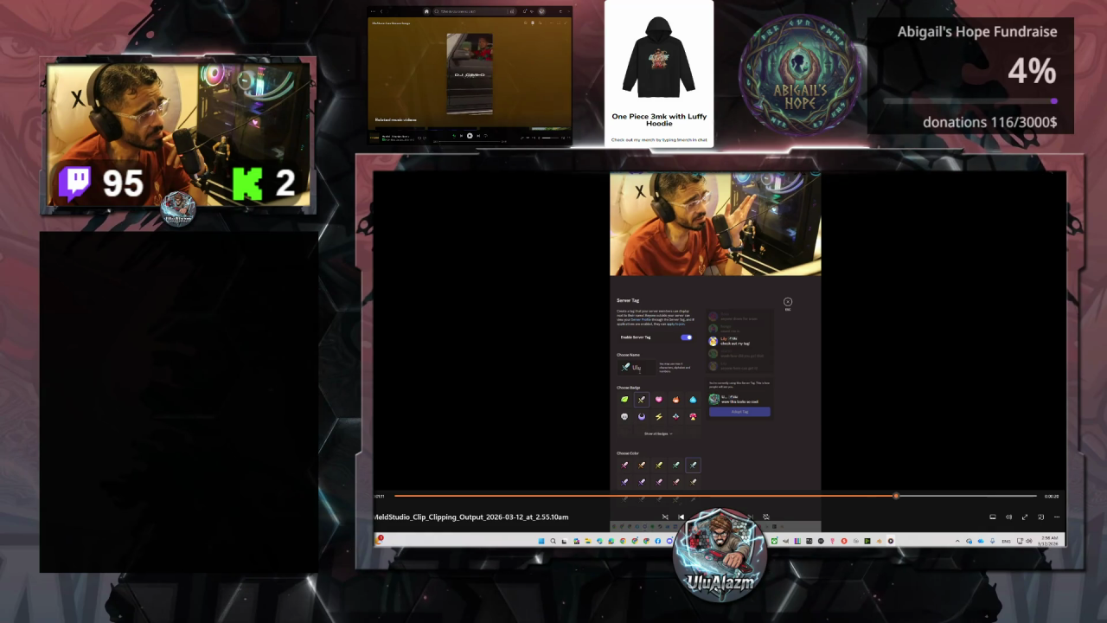
{"action": "key", "text": "alt+F4"}
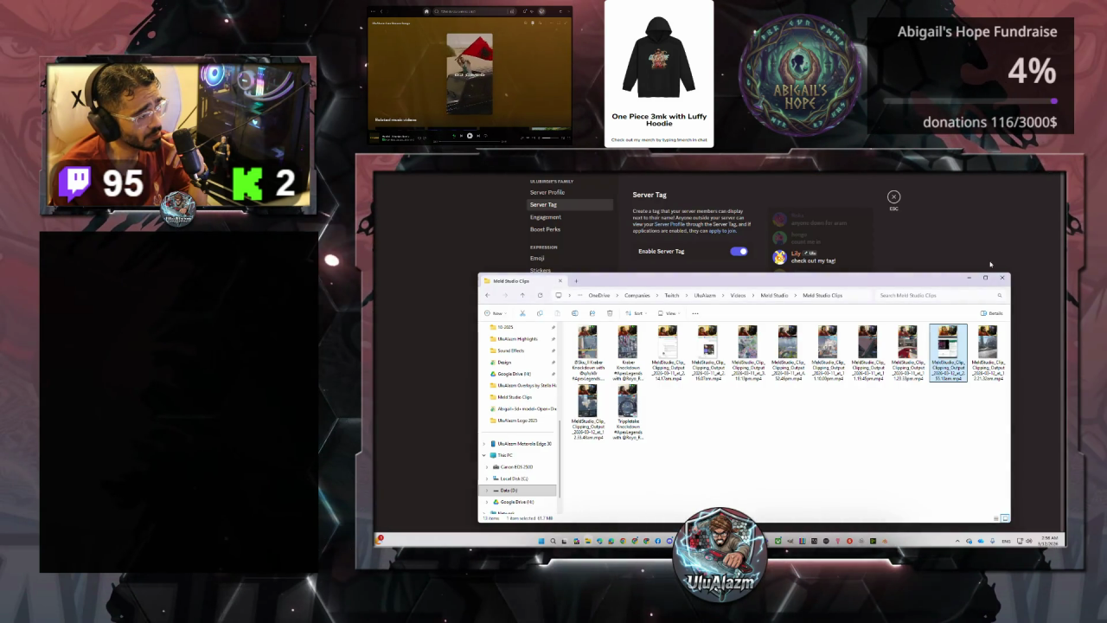
{"action": "right_click", "coordinate": [948, 346]}
{"action": "mouse_move", "coordinate": [864, 356]}
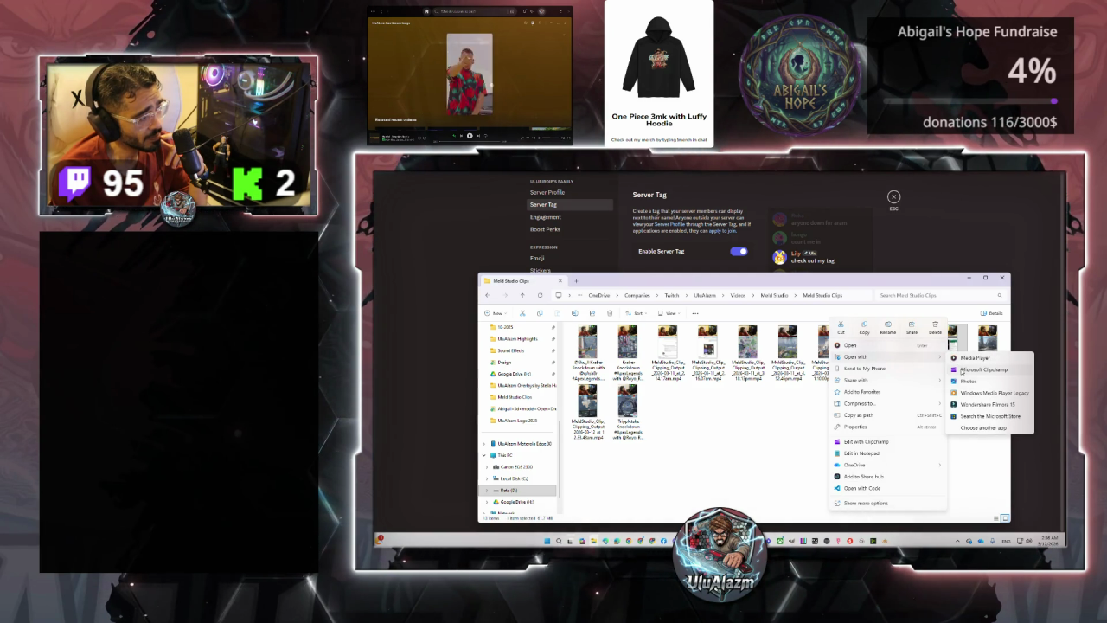
- Open the clip in Microsoft Clipchamp and start a new video project with it
{"action": "left_click", "coordinate": [961, 370]}
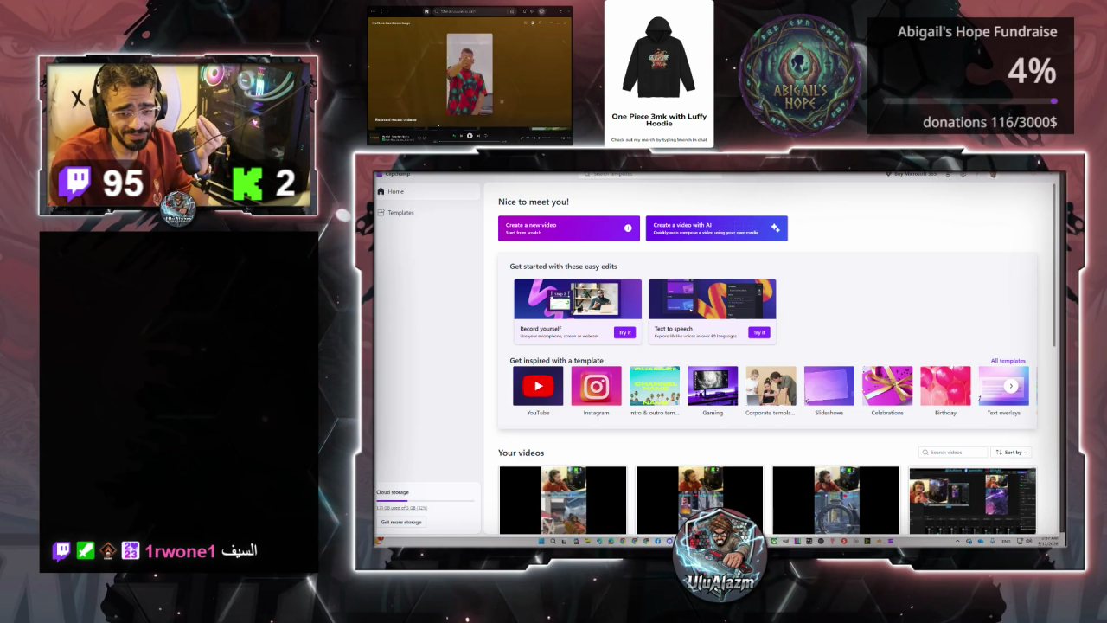
{"action": "left_click", "coordinate": [530, 227]}
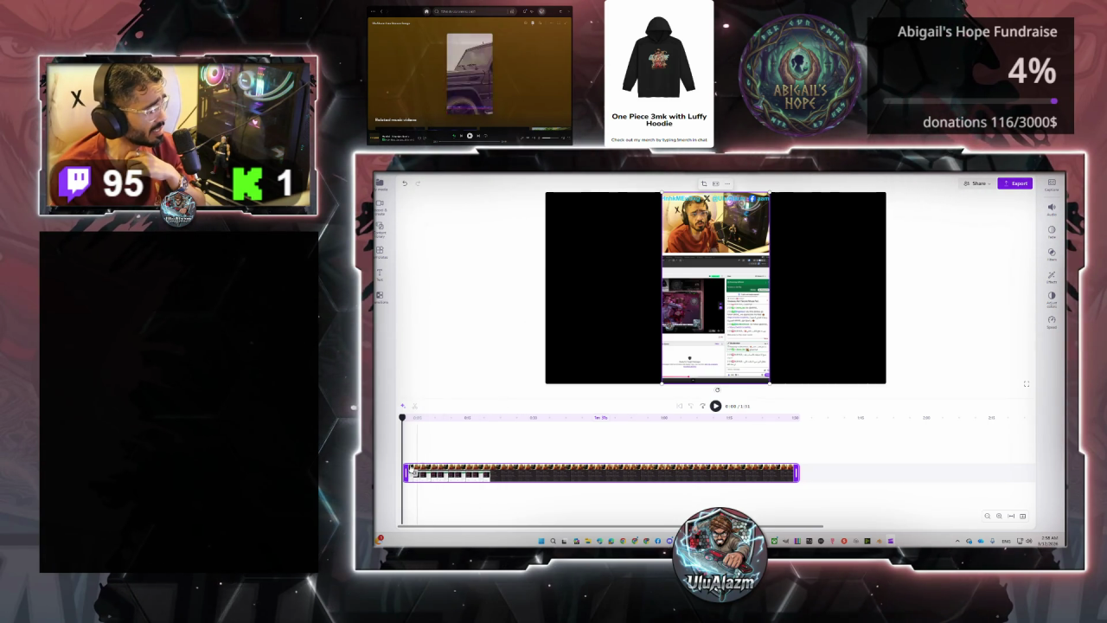
- Trim the clip's opening so it starts at 0:00 without a gap, then return to Discord
{"action": "left_click_drag", "start_coordinate": [406, 472], "coordinate": [488, 473]}
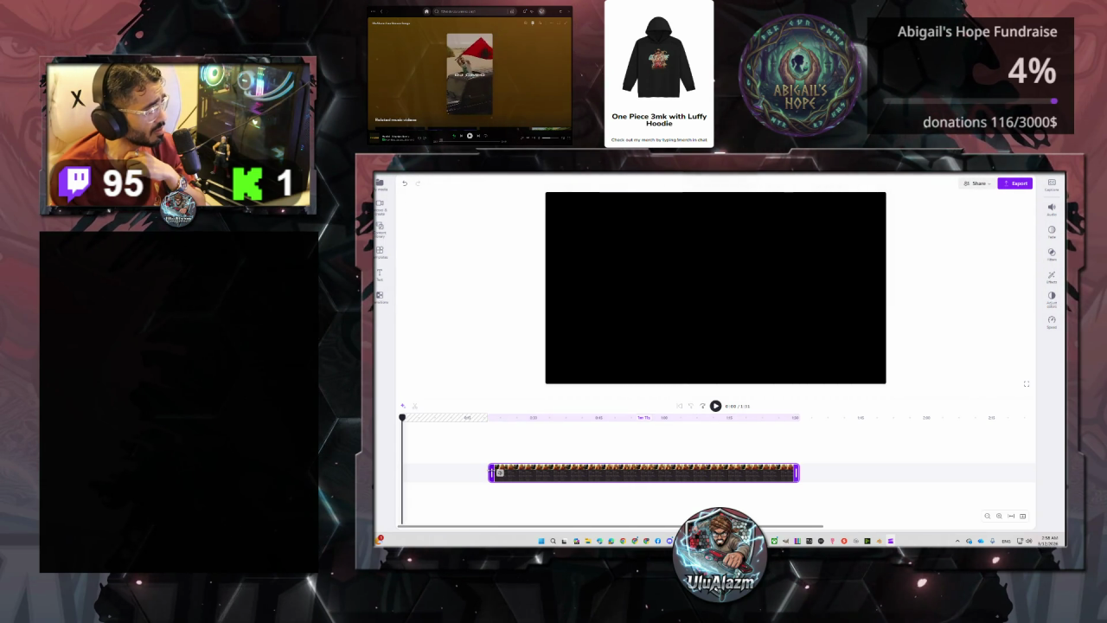
{"action": "left_click", "coordinate": [446, 472]}
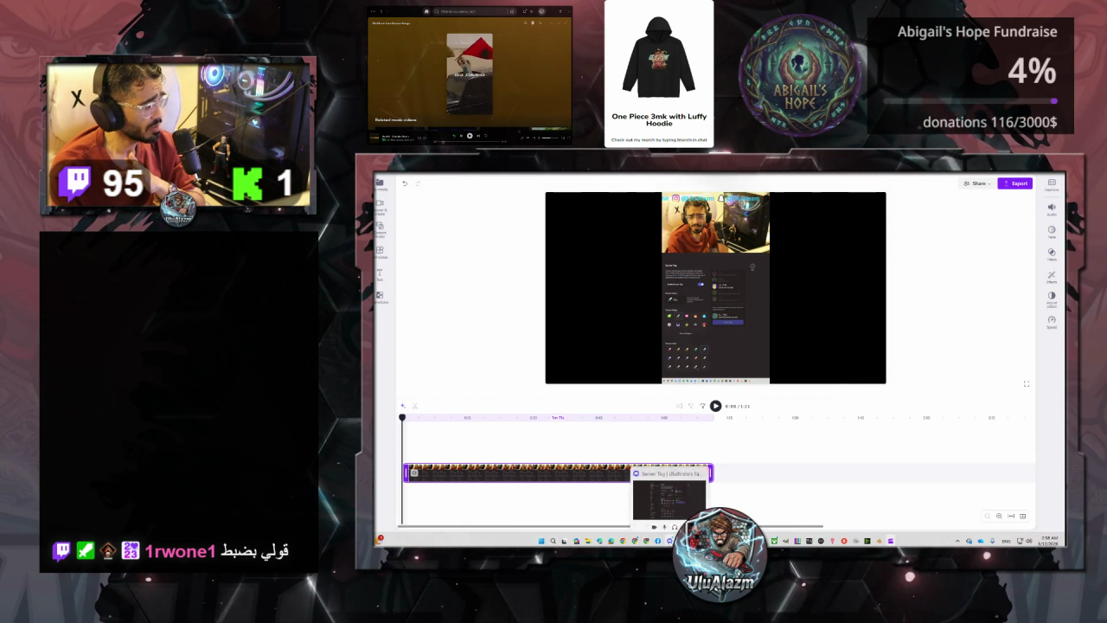
{"action": "mouse_move", "coordinate": [670, 527]}
{"action": "left_click", "coordinate": [666, 495]}
{"action": "left_click", "coordinate": [898, 196]}
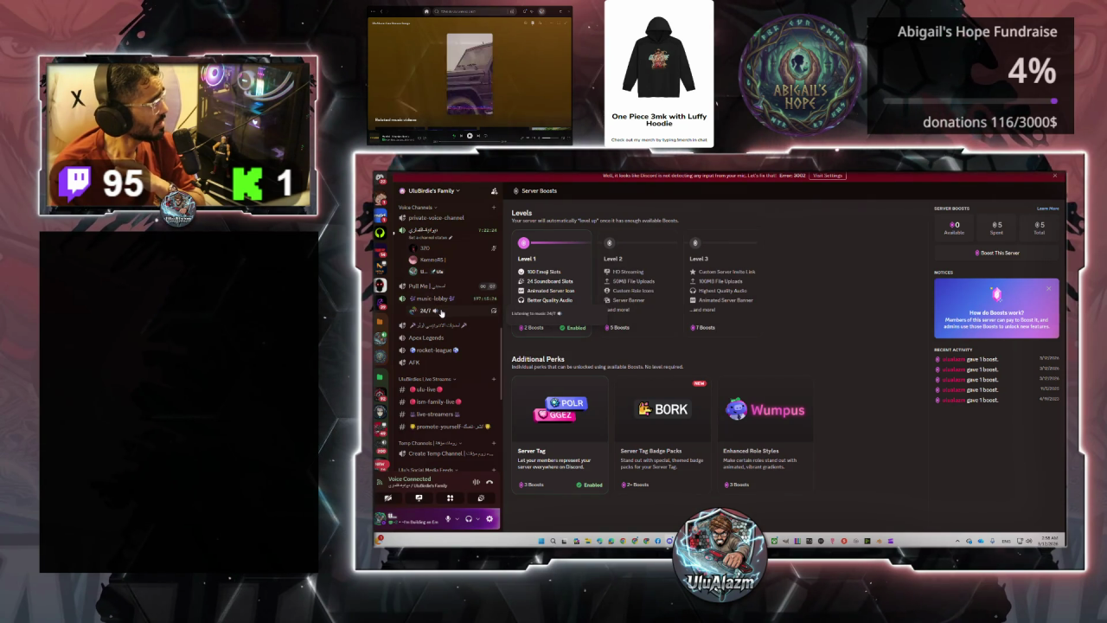
- Go via #verification to #ulu-about and scroll up to its introduction message
{"action": "left_click", "coordinate": [382, 342]}
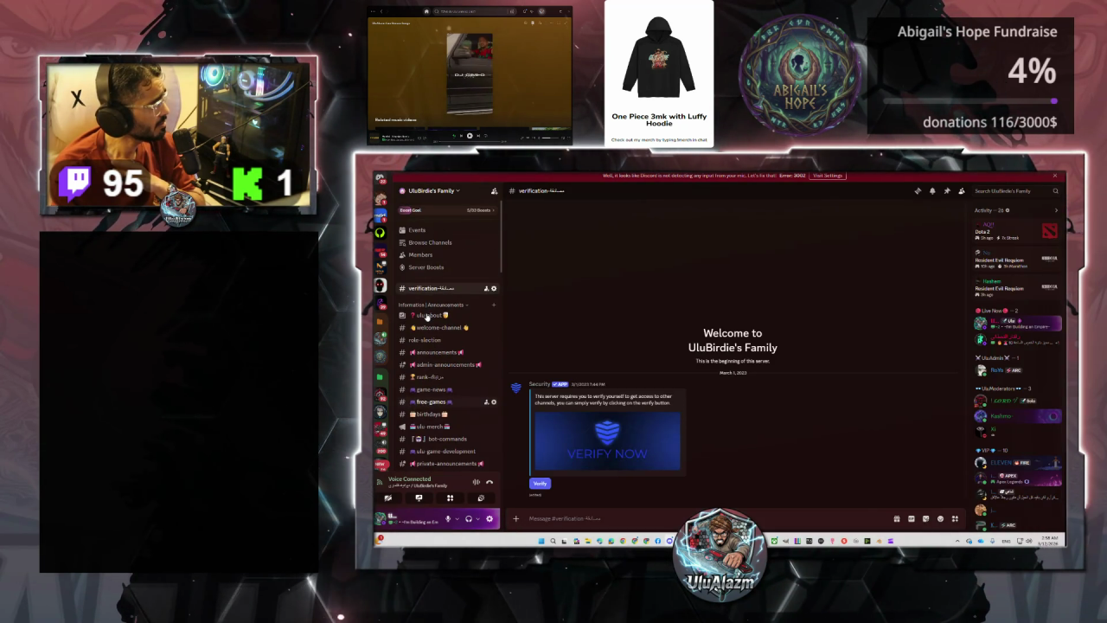
{"action": "left_click", "coordinate": [424, 316]}
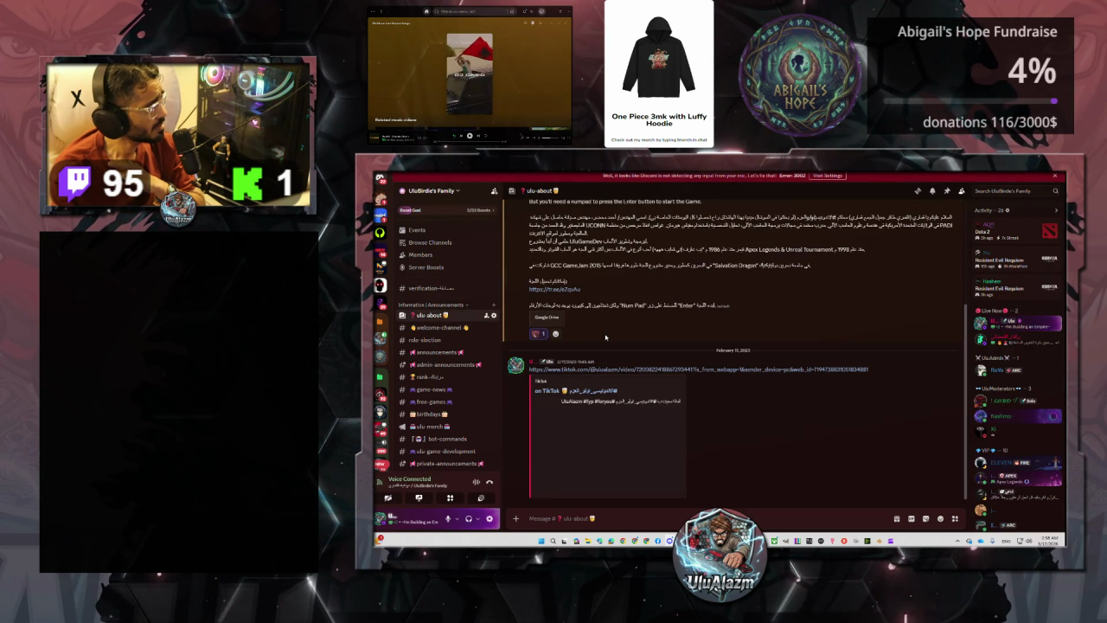
{"action": "scroll", "coordinate": [605, 338], "scroll_direction": "up", "scroll_amount": 3}
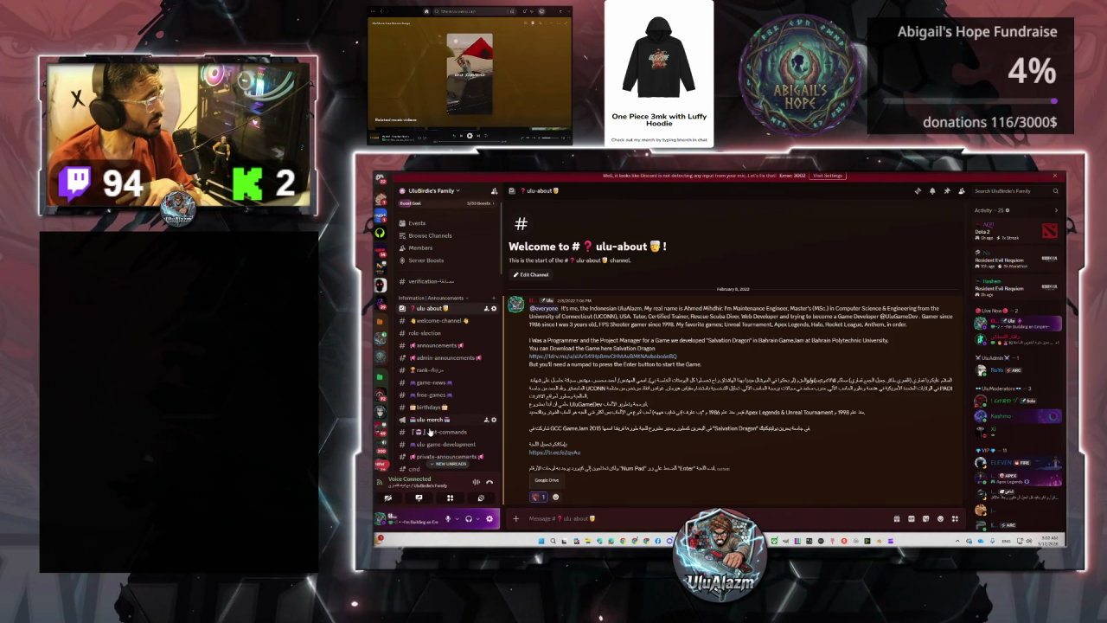
- Scroll the channel list, visit #live-streamers, then open #ulu-live
{"action": "scroll", "coordinate": [430, 430], "scroll_direction": "down", "scroll_amount": 3}
{"action": "scroll", "coordinate": [430, 430], "scroll_direction": "down", "scroll_amount": 3}
{"action": "scroll", "coordinate": [432, 433], "scroll_direction": "down", "scroll_amount": 3}
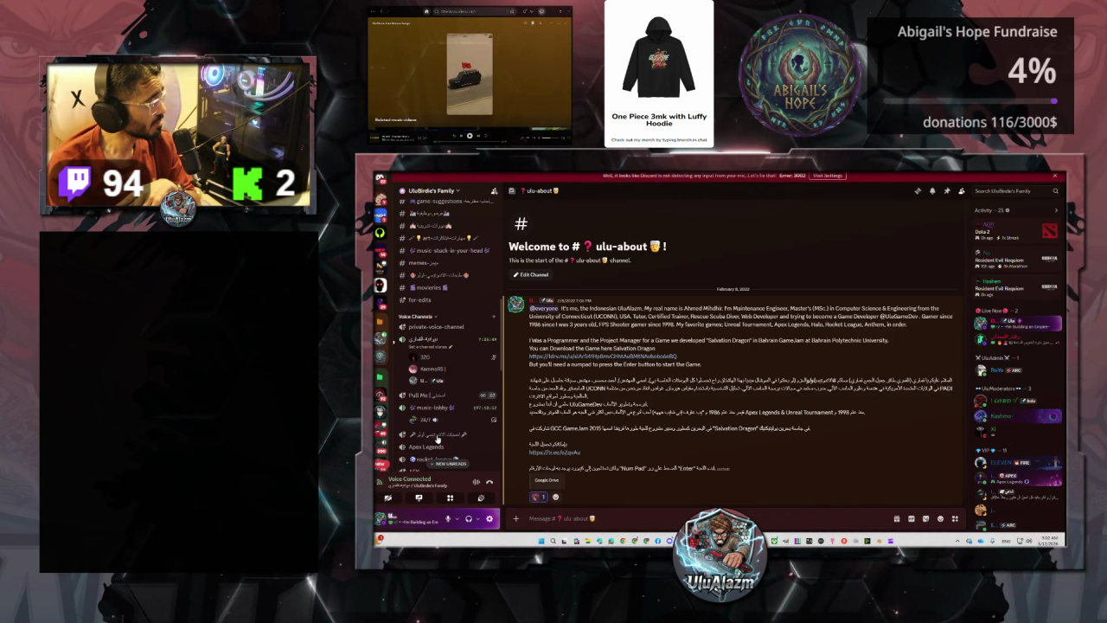
{"action": "scroll", "coordinate": [438, 436], "scroll_direction": "down", "scroll_amount": 2}
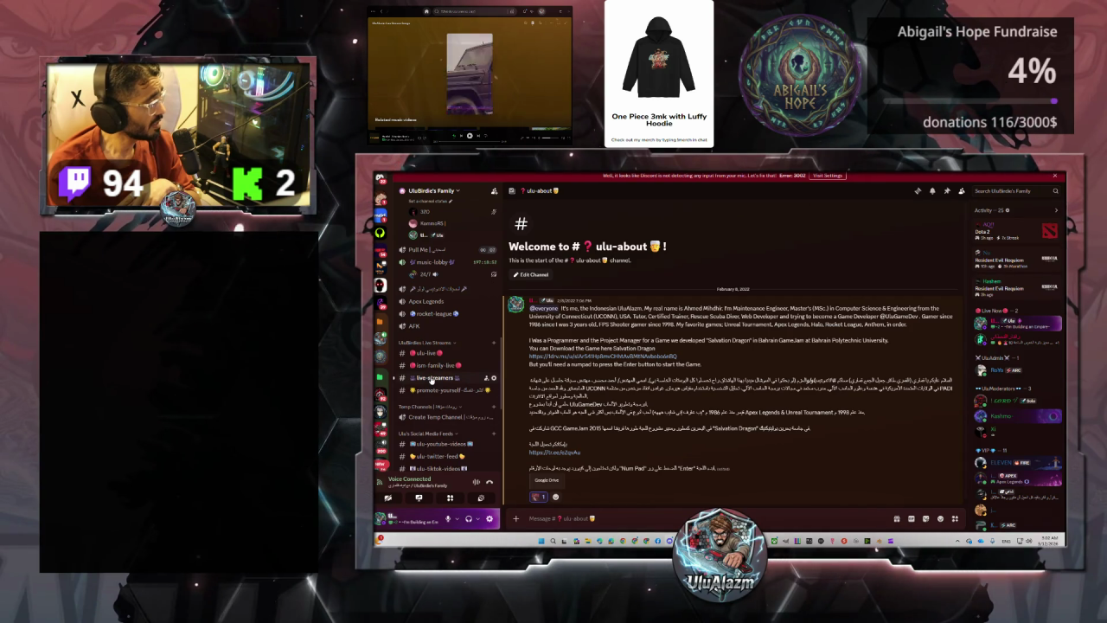
{"action": "left_click", "coordinate": [441, 378]}
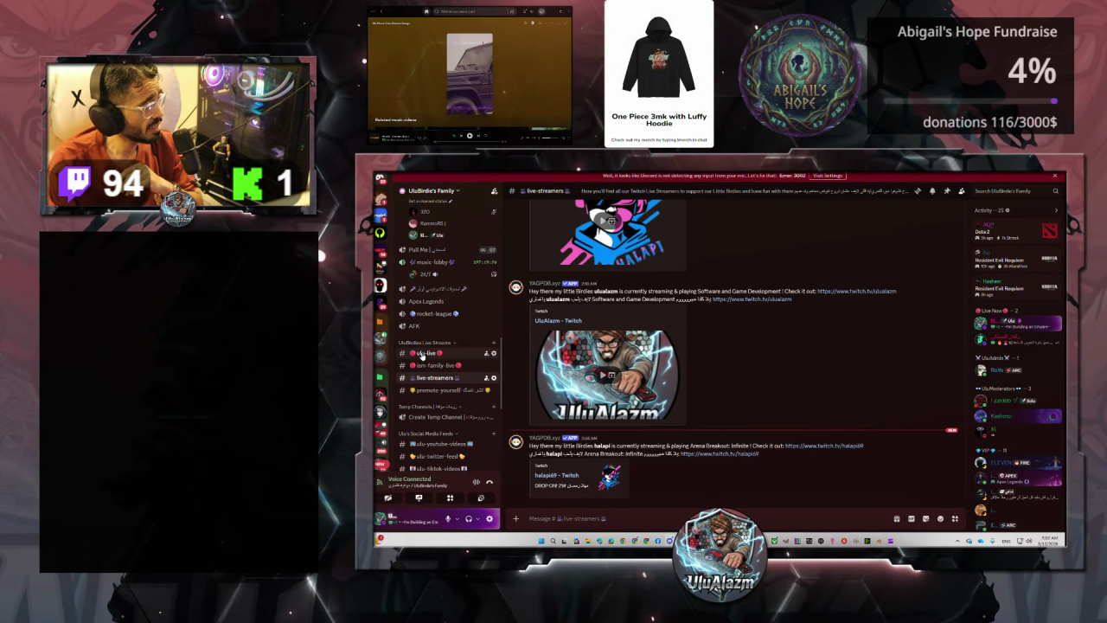
{"action": "left_click", "coordinate": [423, 353]}
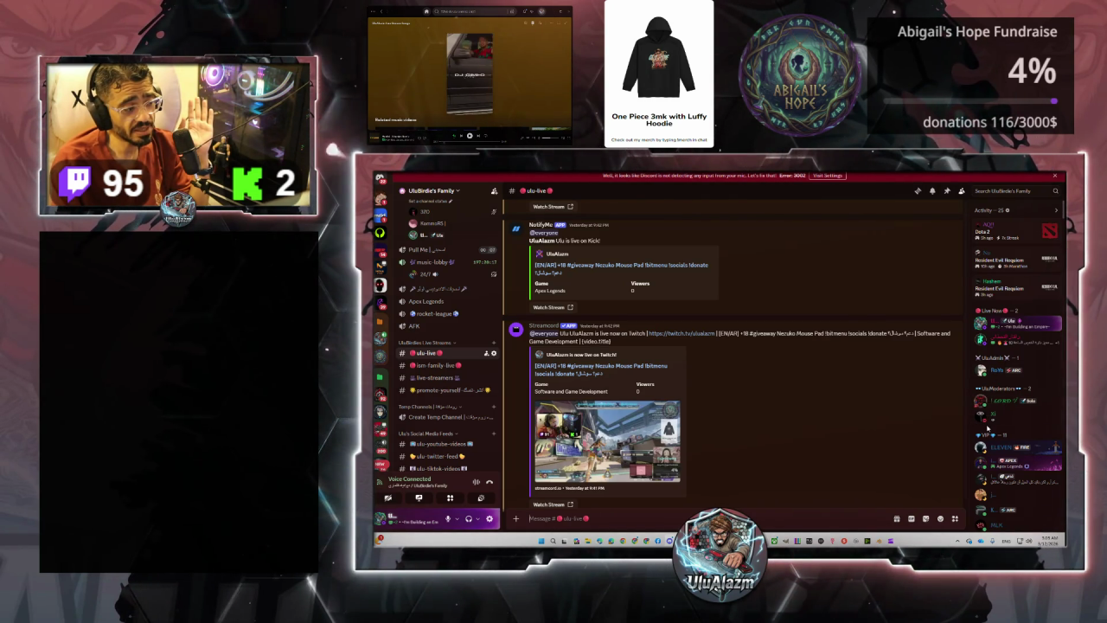
- Scroll through the channel list and open the #free-games giveaway channel
{"action": "scroll", "coordinate": [986, 426], "scroll_direction": "down", "scroll_amount": 2}
{"action": "scroll", "coordinate": [992, 391], "scroll_direction": "down", "scroll_amount": 3}
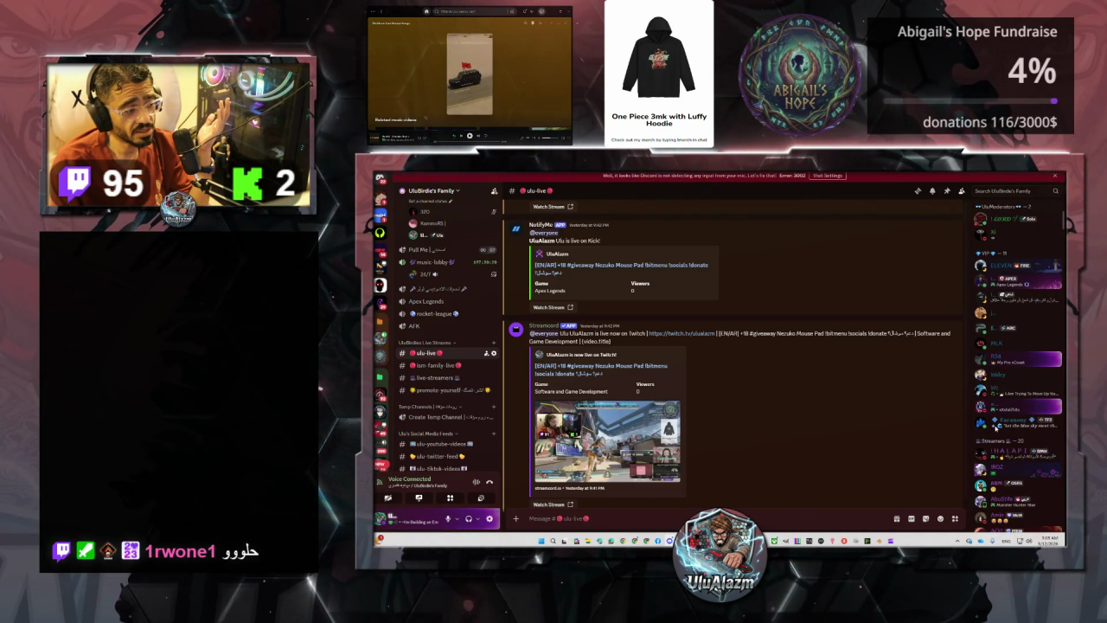
{"action": "scroll", "coordinate": [997, 429], "scroll_direction": "down", "scroll_amount": 4}
{"action": "scroll", "coordinate": [991, 430], "scroll_direction": "down", "scroll_amount": 4}
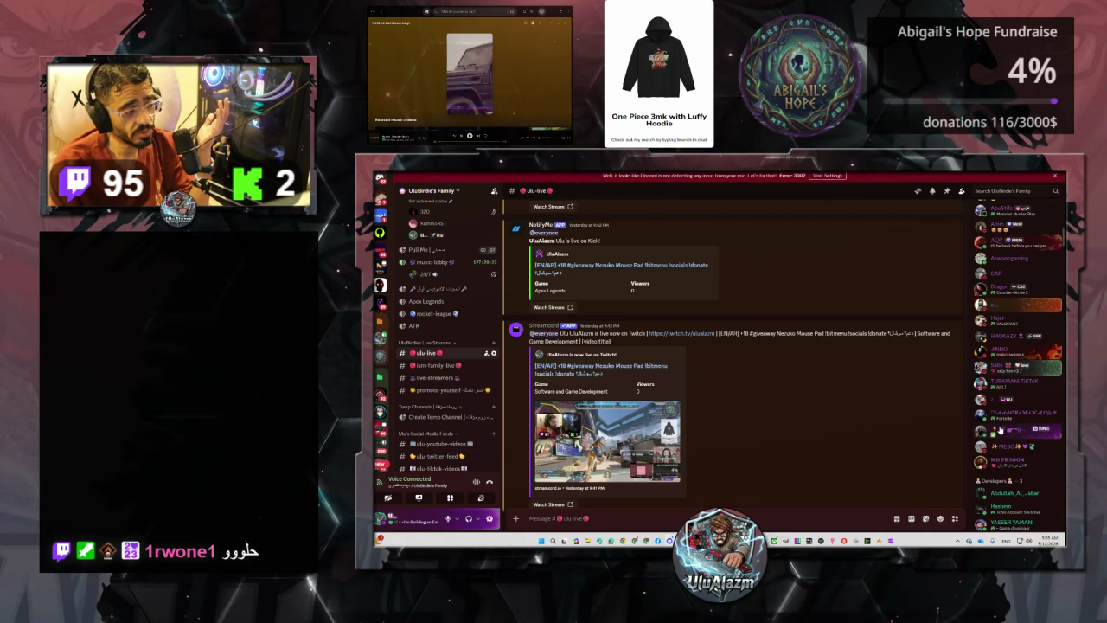
{"action": "scroll", "coordinate": [1002, 441], "scroll_direction": "down", "scroll_amount": 3}
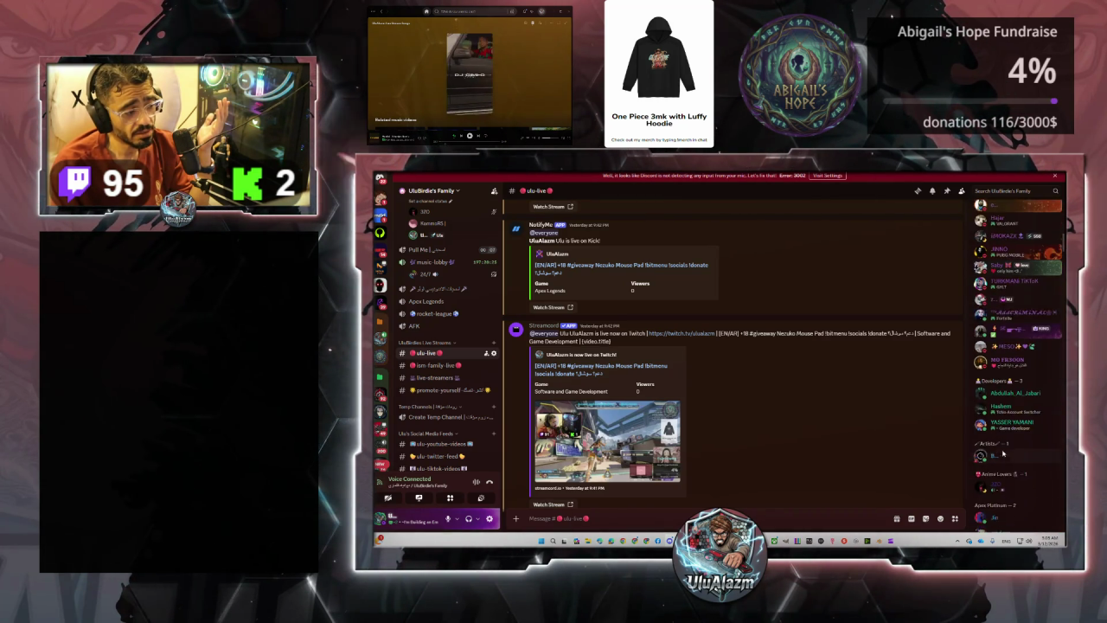
{"action": "scroll", "coordinate": [1002, 454], "scroll_direction": "down", "scroll_amount": 1}
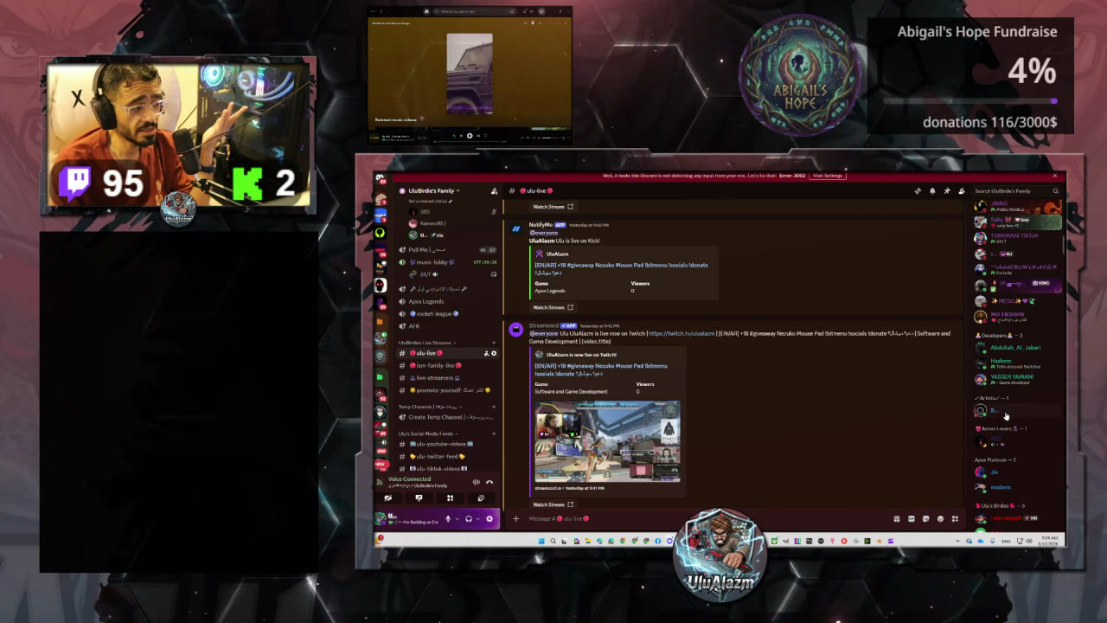
{"action": "scroll", "coordinate": [999, 389], "scroll_direction": "down", "scroll_amount": 2}
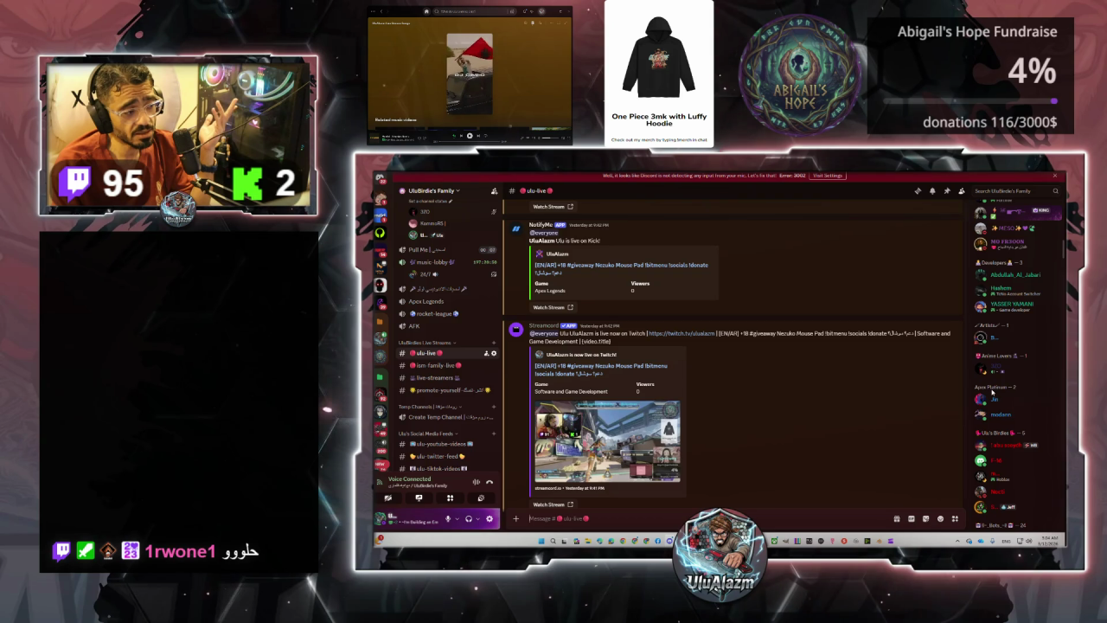
{"action": "scroll", "coordinate": [990, 407], "scroll_direction": "down", "scroll_amount": 2}
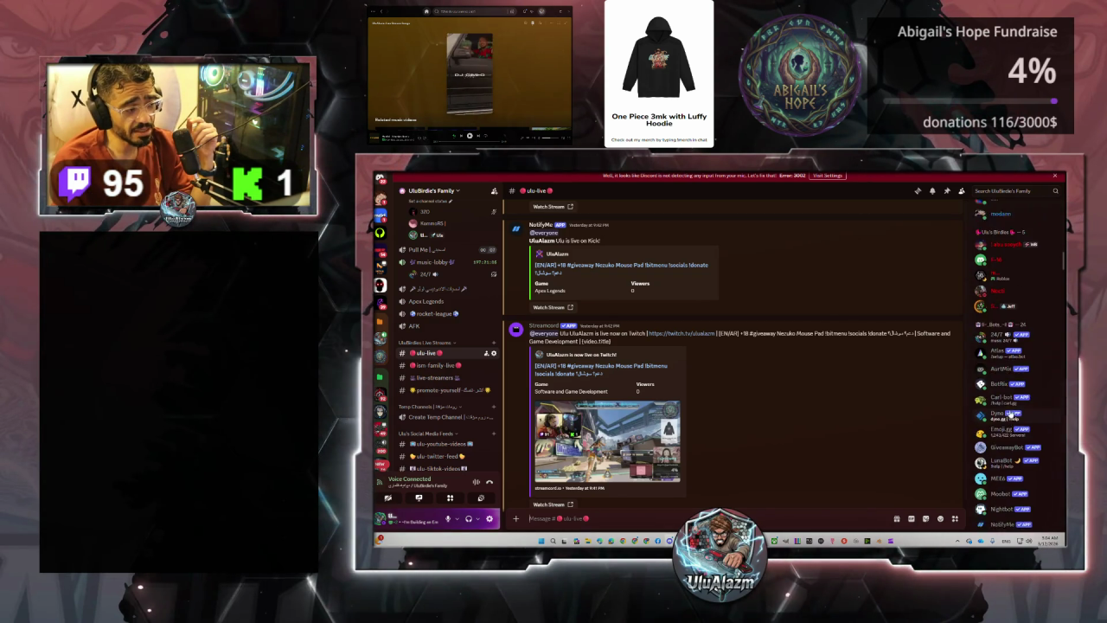
{"action": "scroll", "coordinate": [995, 450], "scroll_direction": "down", "scroll_amount": 3}
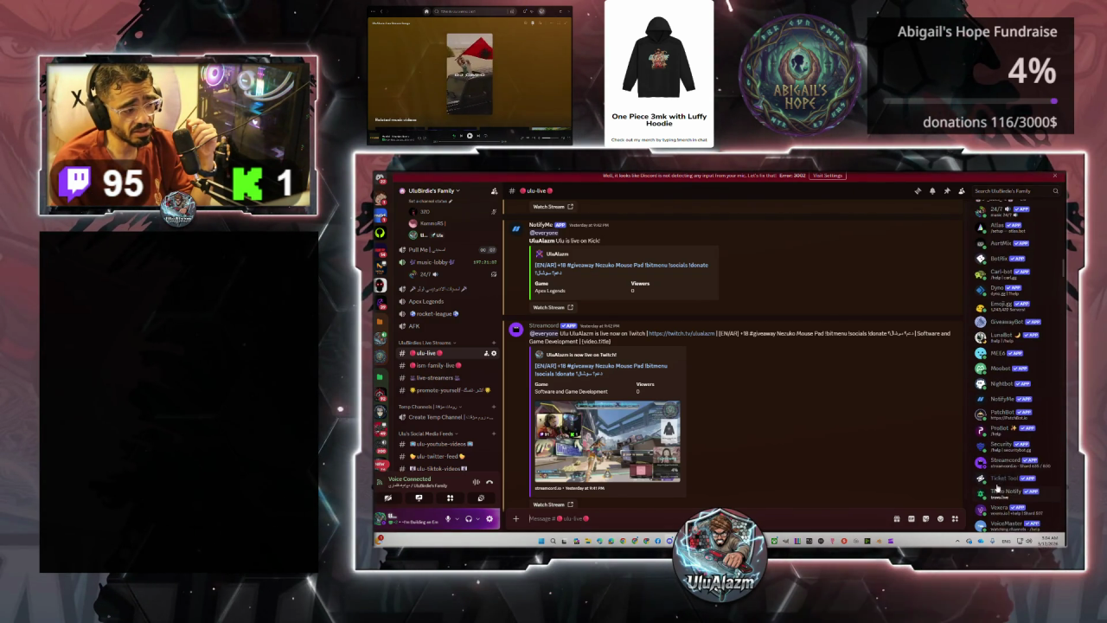
{"action": "scroll", "coordinate": [997, 433], "scroll_direction": "down", "scroll_amount": 3}
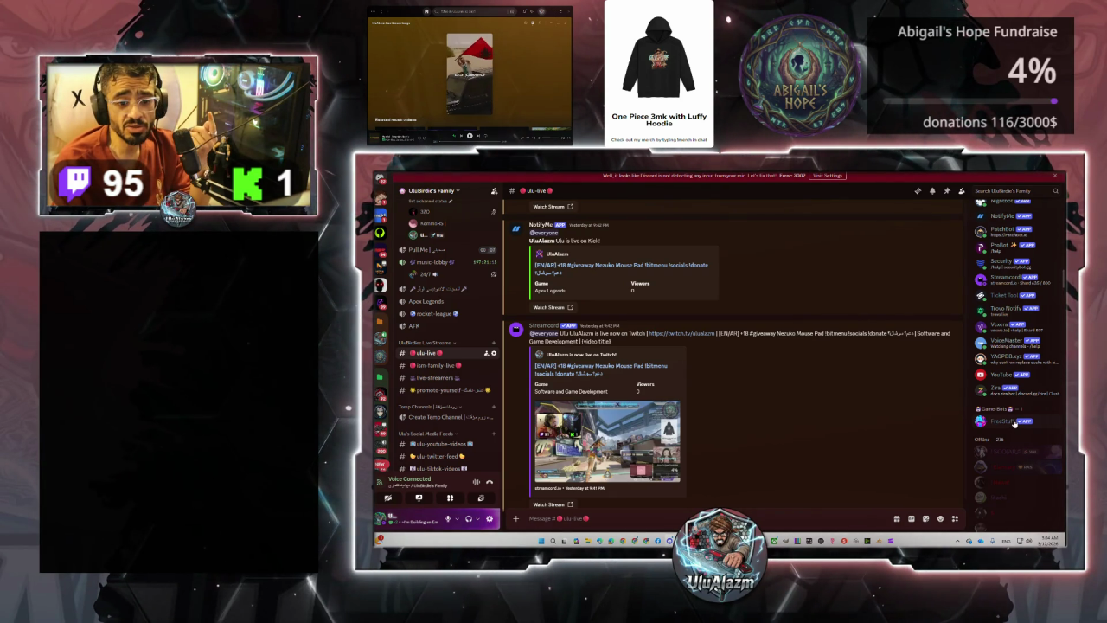
{"action": "scroll", "coordinate": [444, 348], "scroll_direction": "up", "scroll_amount": 5}
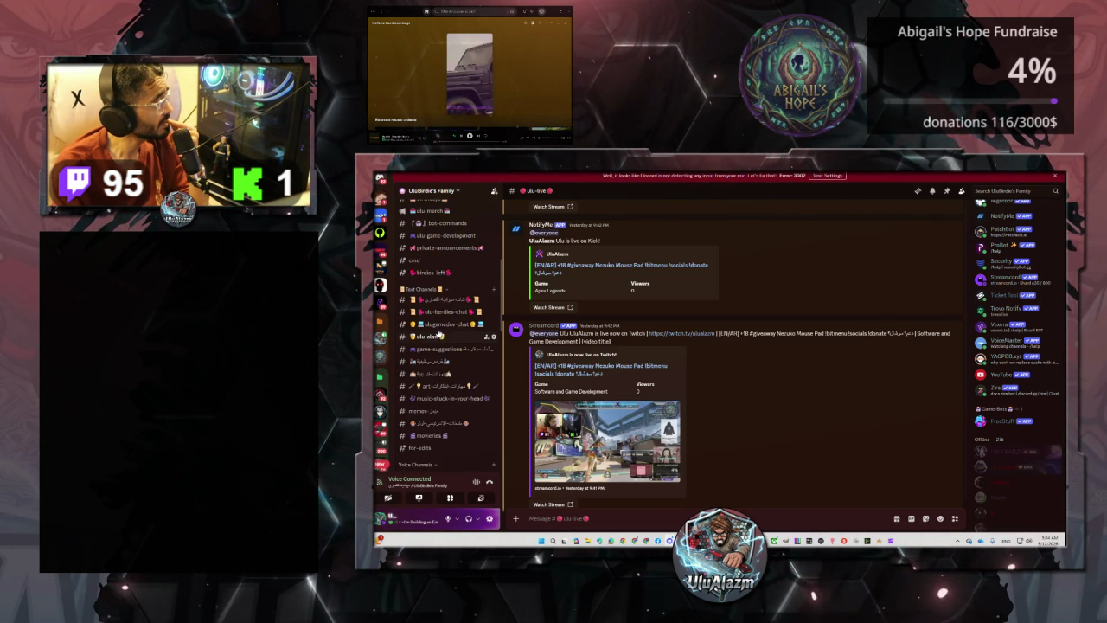
{"action": "scroll", "coordinate": [436, 358], "scroll_direction": "up", "scroll_amount": 3}
{"action": "scroll", "coordinate": [436, 363], "scroll_direction": "up", "scroll_amount": 2}
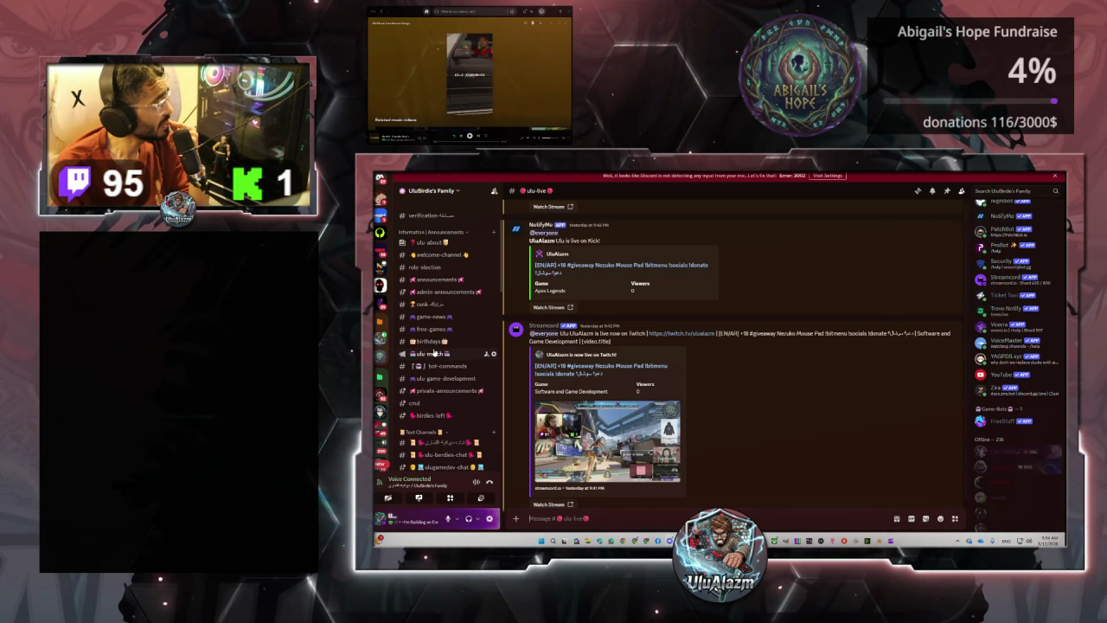
{"action": "left_click", "coordinate": [437, 333]}
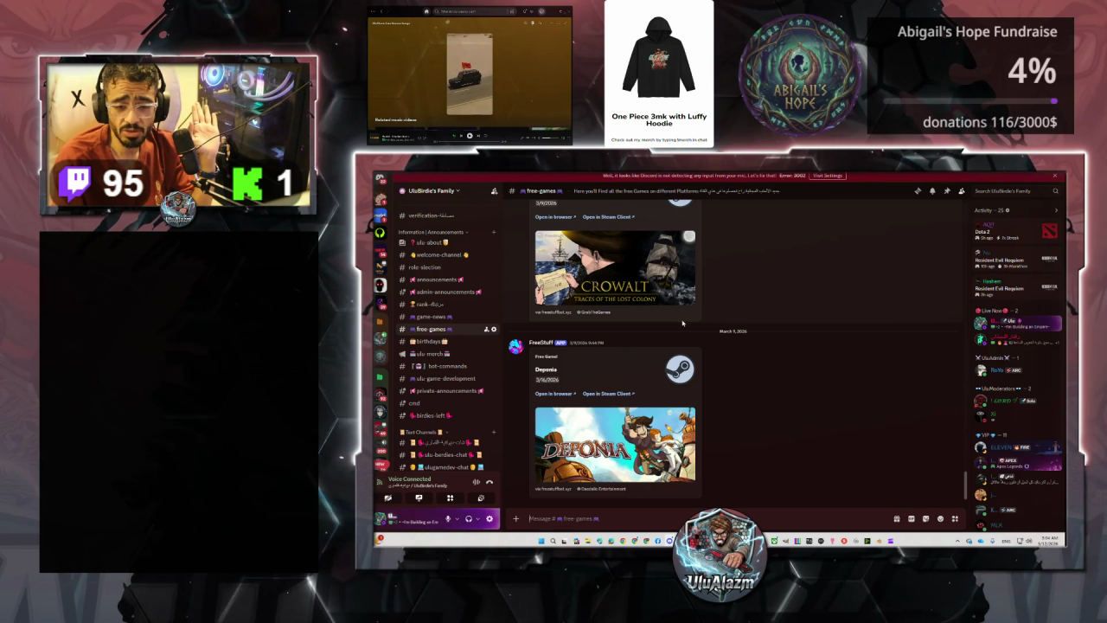
- Scroll through the server's member list in the sidebar
{"action": "scroll", "coordinate": [1019, 400], "scroll_direction": "down", "scroll_amount": 2}
{"action": "scroll", "coordinate": [1020, 398], "scroll_direction": "down", "scroll_amount": 2}
{"action": "scroll", "coordinate": [1021, 398], "scroll_direction": "down", "scroll_amount": 2}
{"action": "scroll", "coordinate": [1022, 396], "scroll_direction": "down", "scroll_amount": 2}
{"action": "scroll", "coordinate": [1022, 396], "scroll_direction": "down", "scroll_amount": 3}
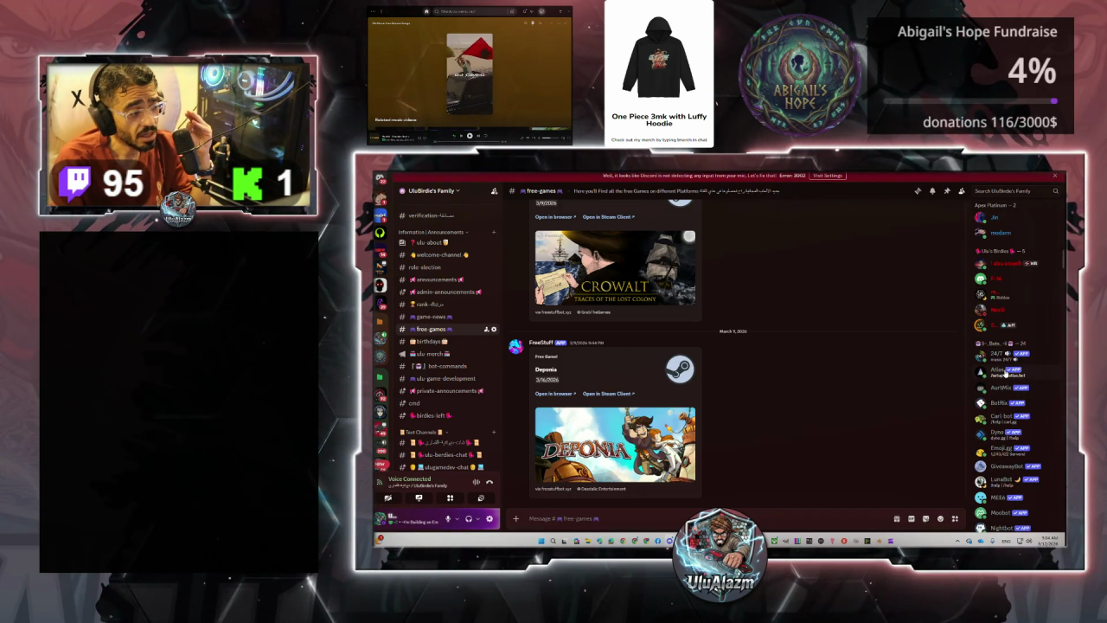
{"action": "scroll", "coordinate": [1021, 391], "scroll_direction": "down", "scroll_amount": 2}
{"action": "scroll", "coordinate": [1004, 311], "scroll_direction": "down", "scroll_amount": 3}
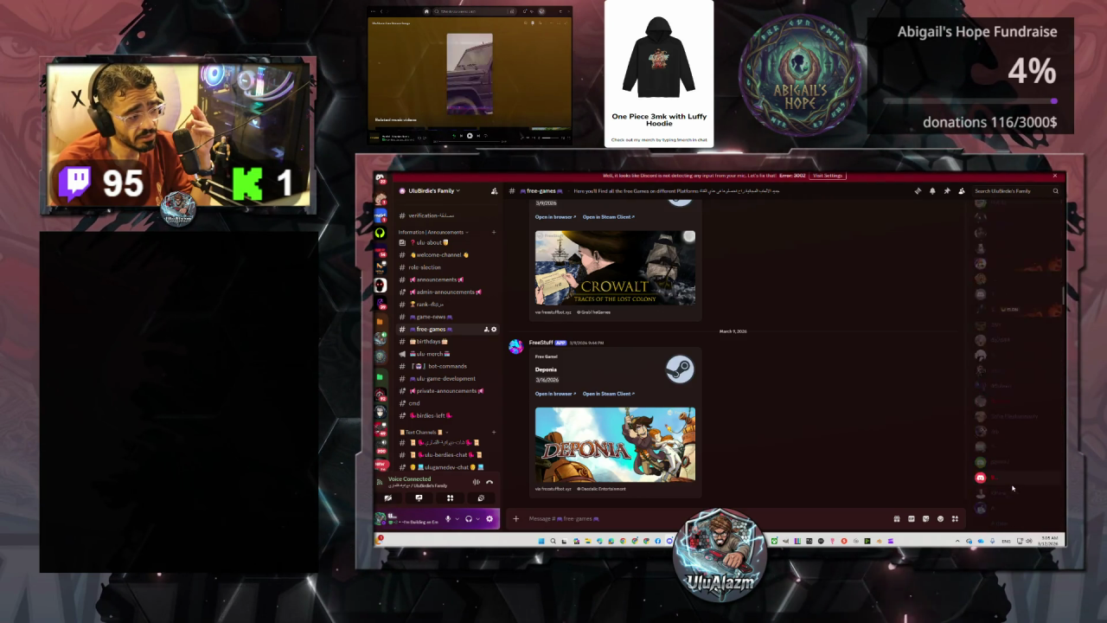
{"action": "scroll", "coordinate": [1017, 460], "scroll_direction": "down", "scroll_amount": 2}
{"action": "scroll", "coordinate": [1016, 467], "scroll_direction": "down", "scroll_amount": 2}
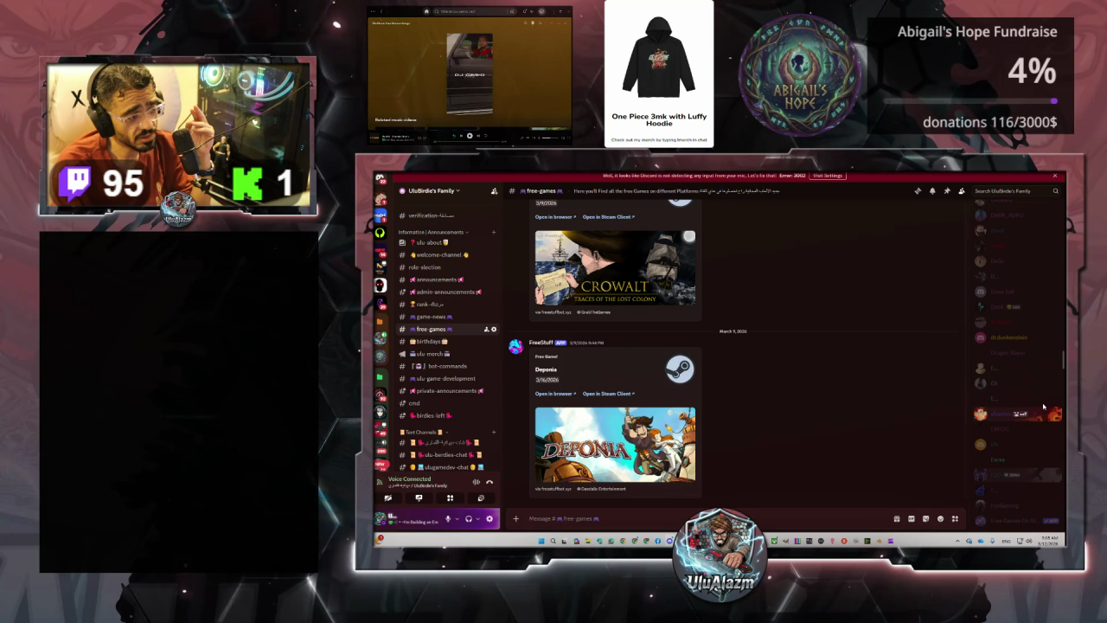
{"action": "left_click_drag", "start_coordinate": [1063, 344], "coordinate": [1062, 364]}
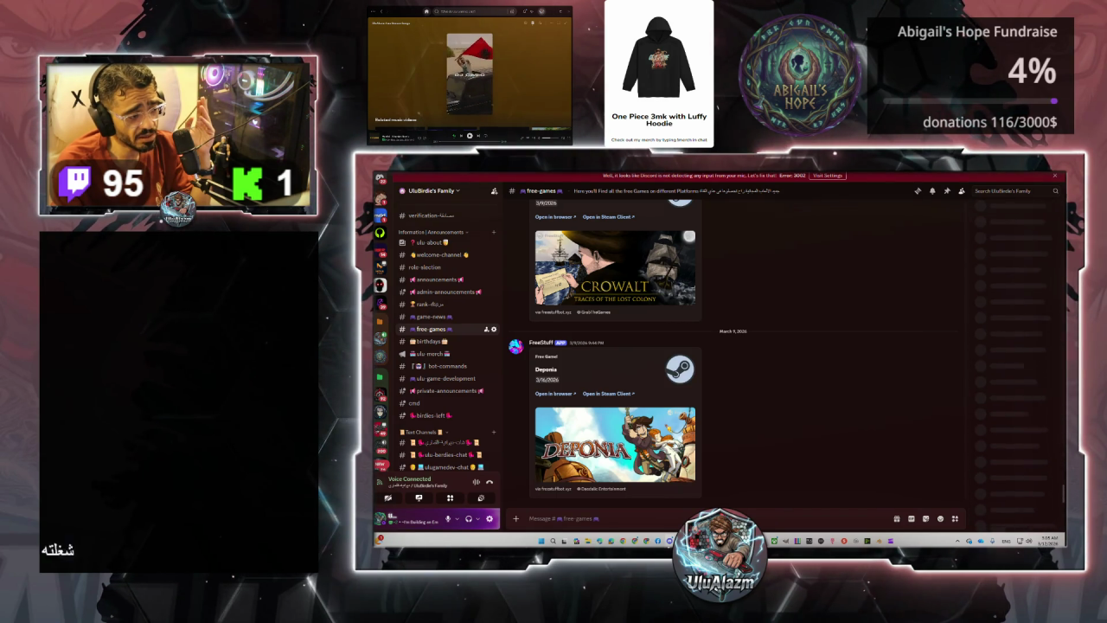
{"action": "scroll", "coordinate": [1016, 413], "scroll_direction": "up", "scroll_amount": 5}
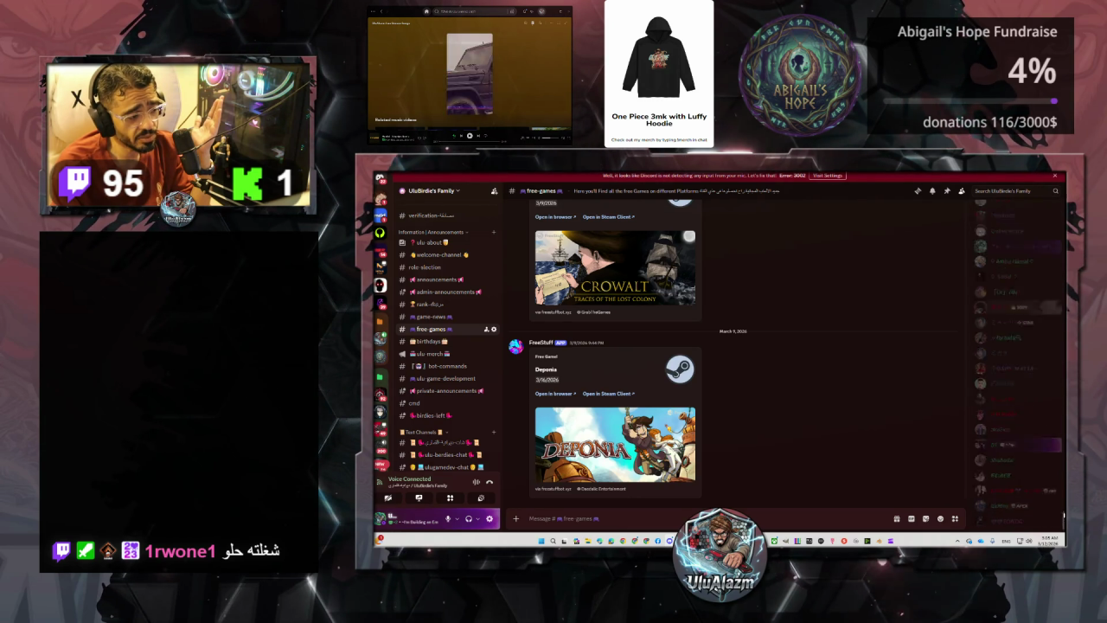
{"action": "left_click_drag", "start_coordinate": [1063, 364], "coordinate": [1051, 181]}
- View a member's Resident Evil Requiem activity card, then open the first Arabic-named text channel
{"action": "left_click", "coordinate": [999, 260]}
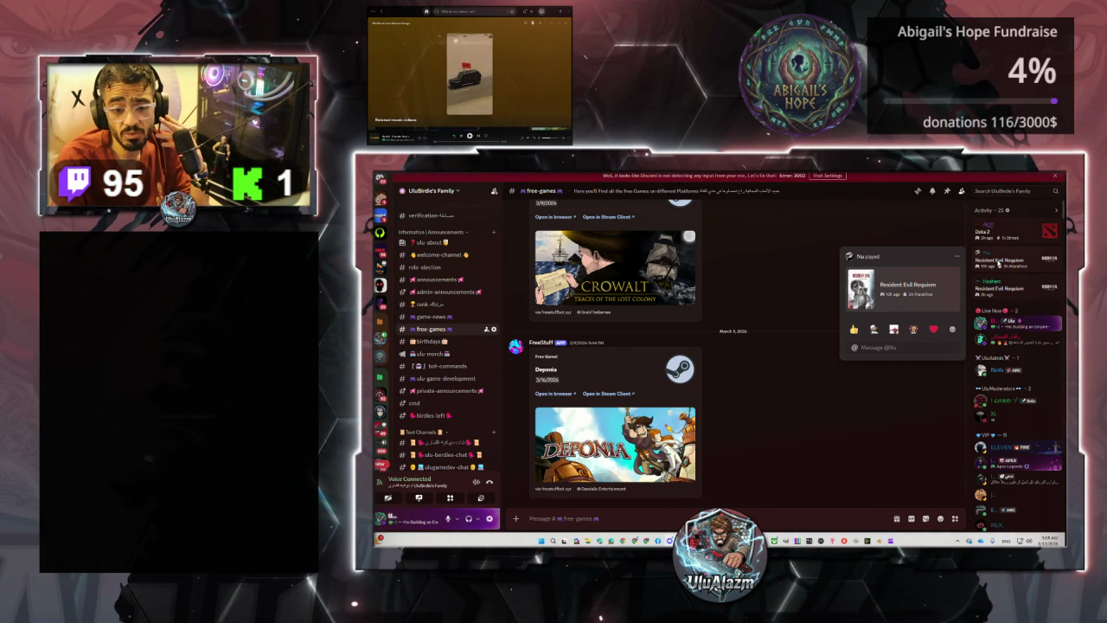
{"action": "left_click", "coordinate": [908, 367]}
{"action": "mouse_move", "coordinate": [606, 372]}
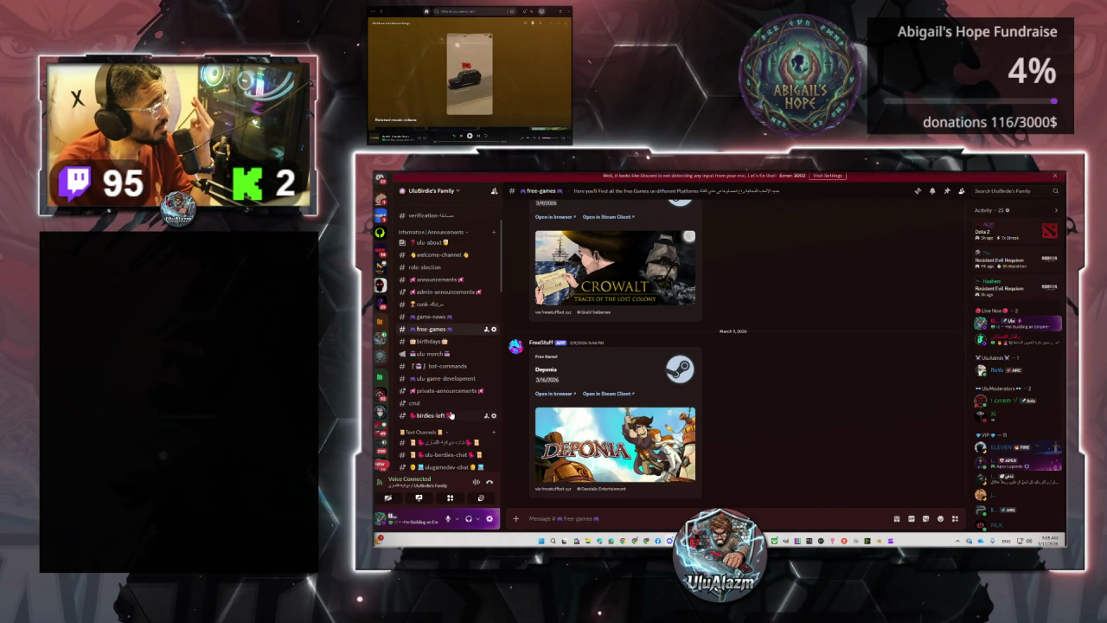
{"action": "left_click", "coordinate": [451, 445]}
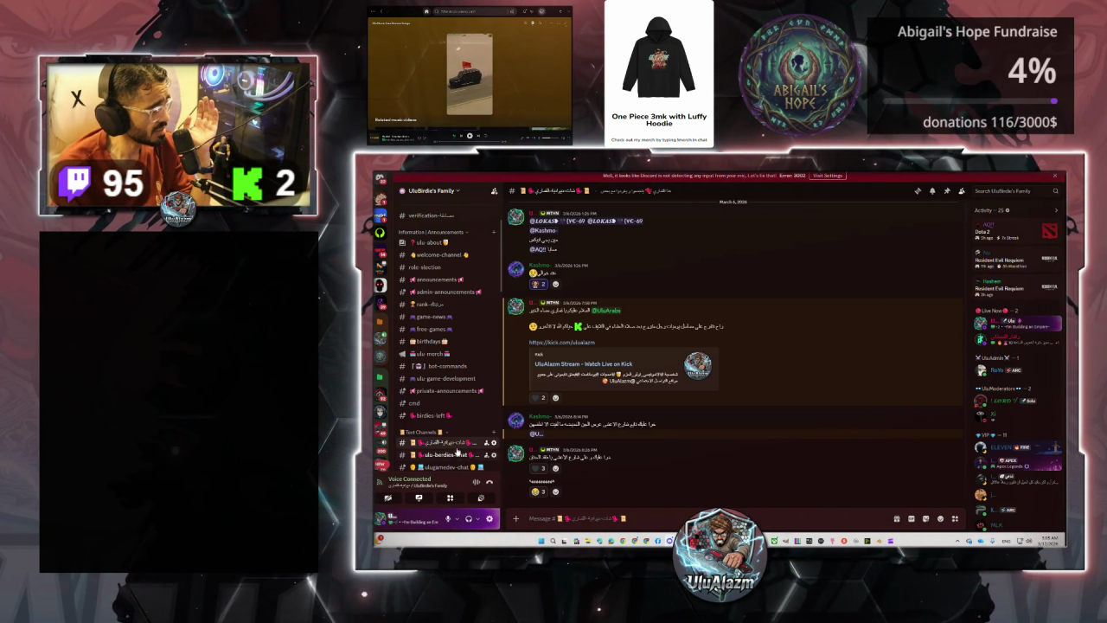
- Scroll through the art channel's VTuber model and animated emote commission posts
{"action": "left_click_drag", "start_coordinate": [450, 454], "coordinate": [456, 459]}
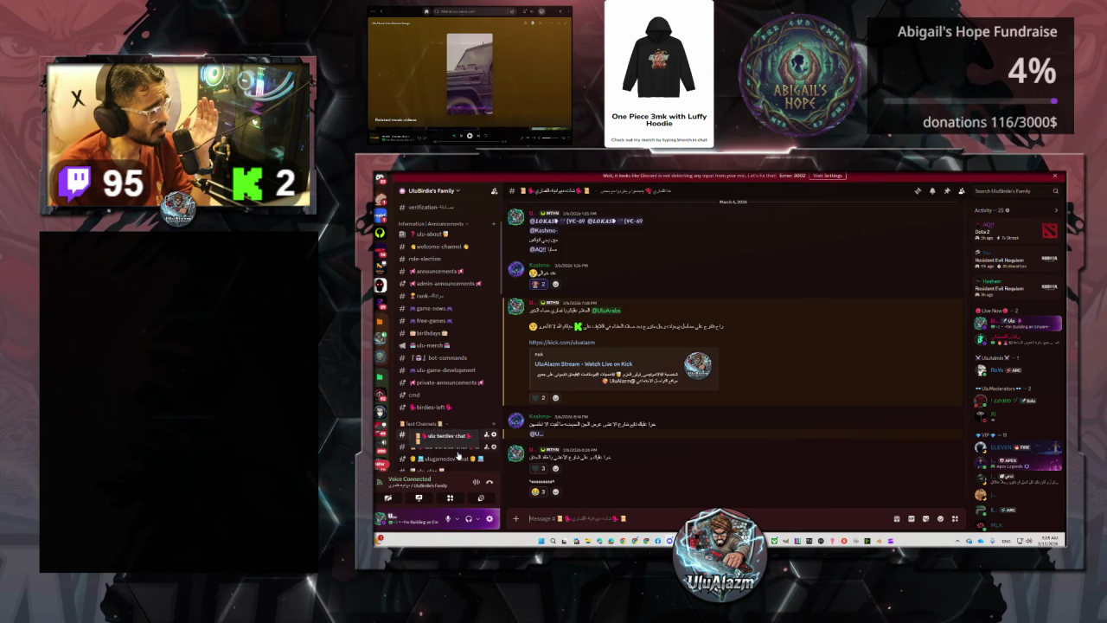
{"action": "scroll", "coordinate": [458, 415], "scroll_direction": "down", "scroll_amount": 2}
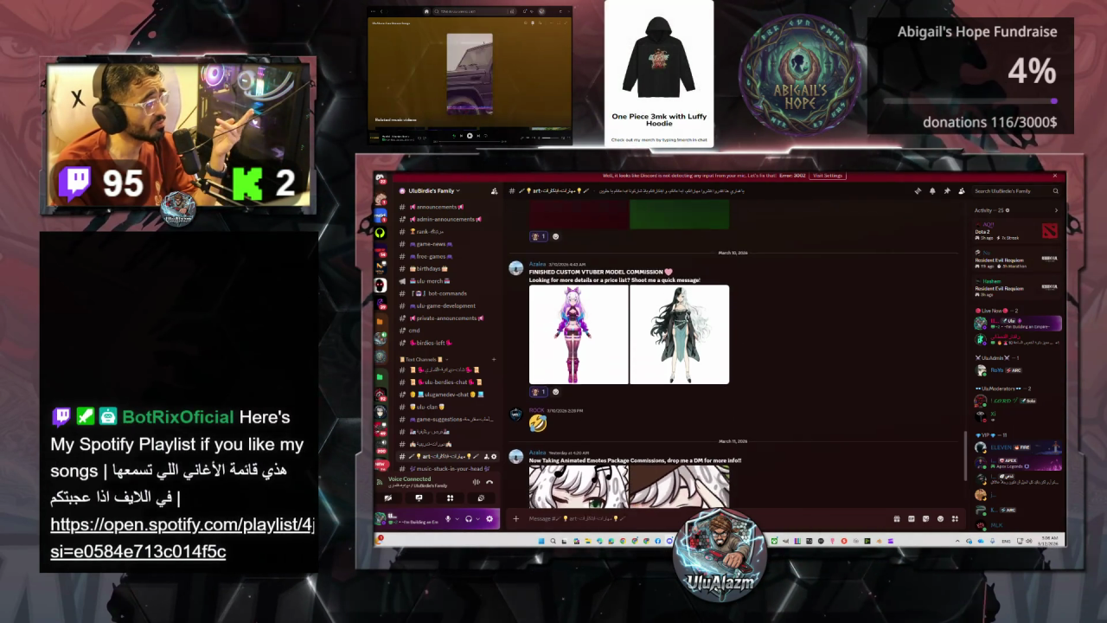
{"action": "scroll", "coordinate": [580, 284], "scroll_direction": "up", "scroll_amount": 2}
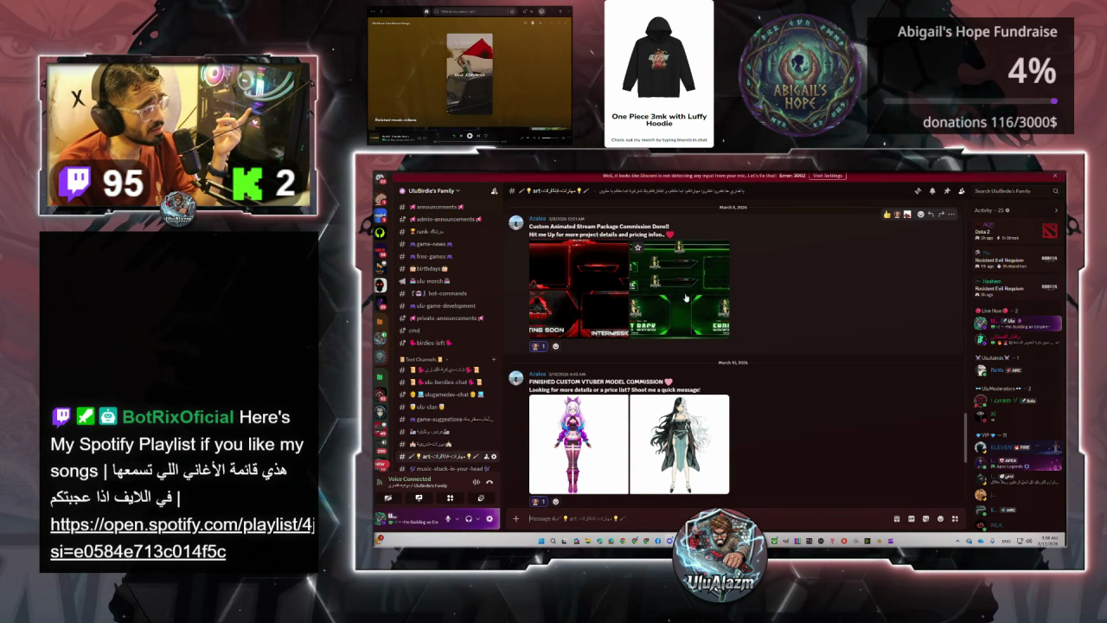
{"action": "scroll", "coordinate": [634, 357], "scroll_direction": "down", "scroll_amount": 3}
{"action": "scroll", "coordinate": [634, 357], "scroll_direction": "down", "scroll_amount": 2}
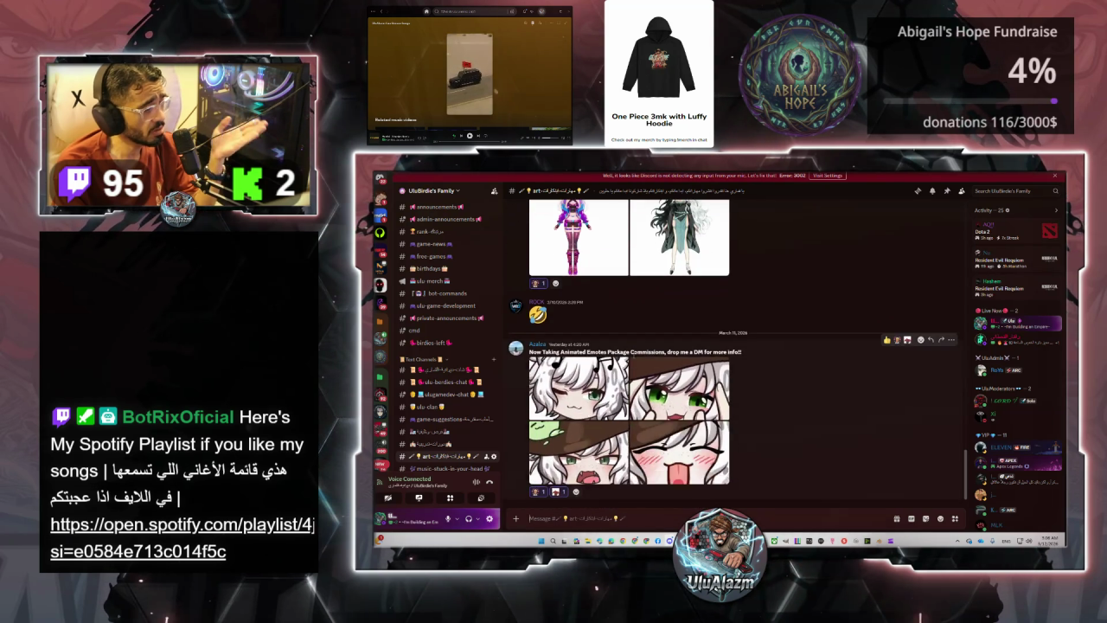
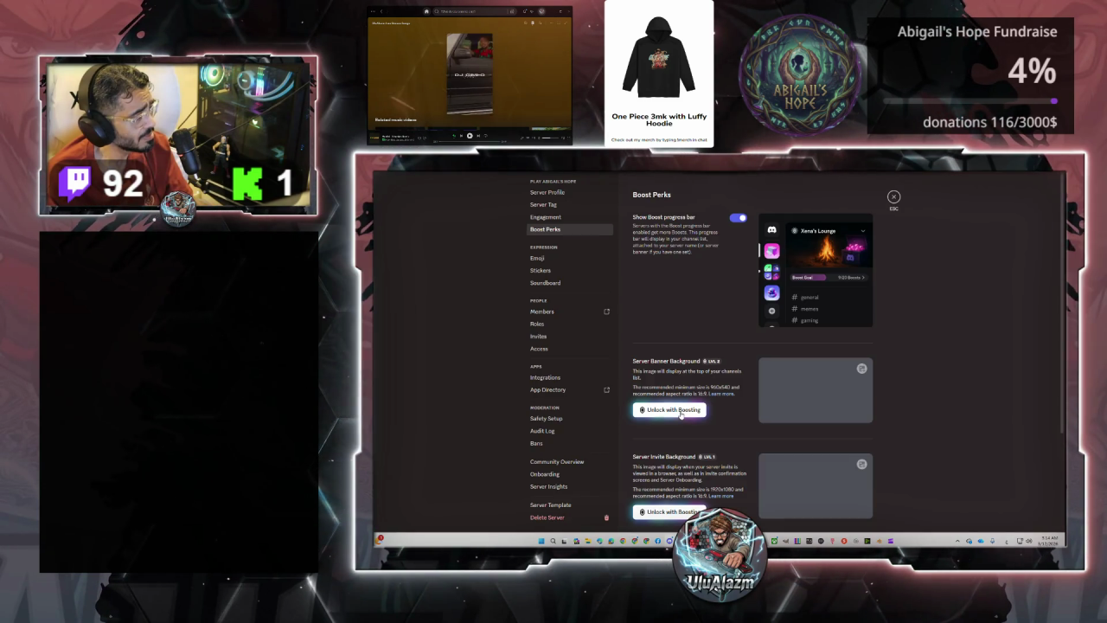
- Preview the banner background boost upsell, dismiss it, and leave server settings
{"action": "left_click", "coordinate": [681, 412]}
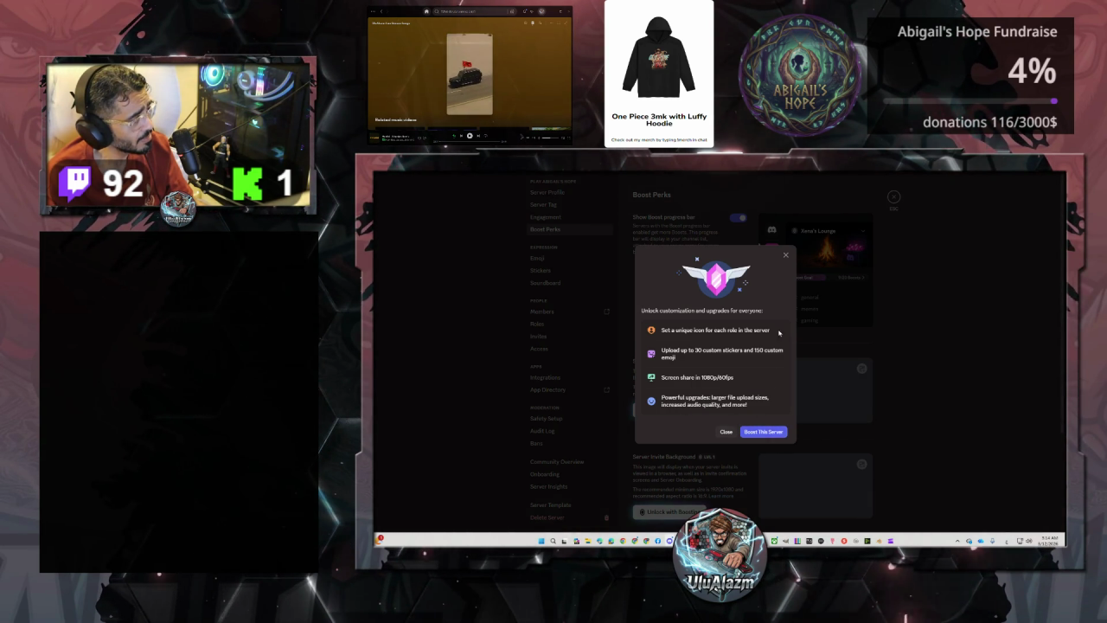
{"action": "left_click", "coordinate": [894, 197]}
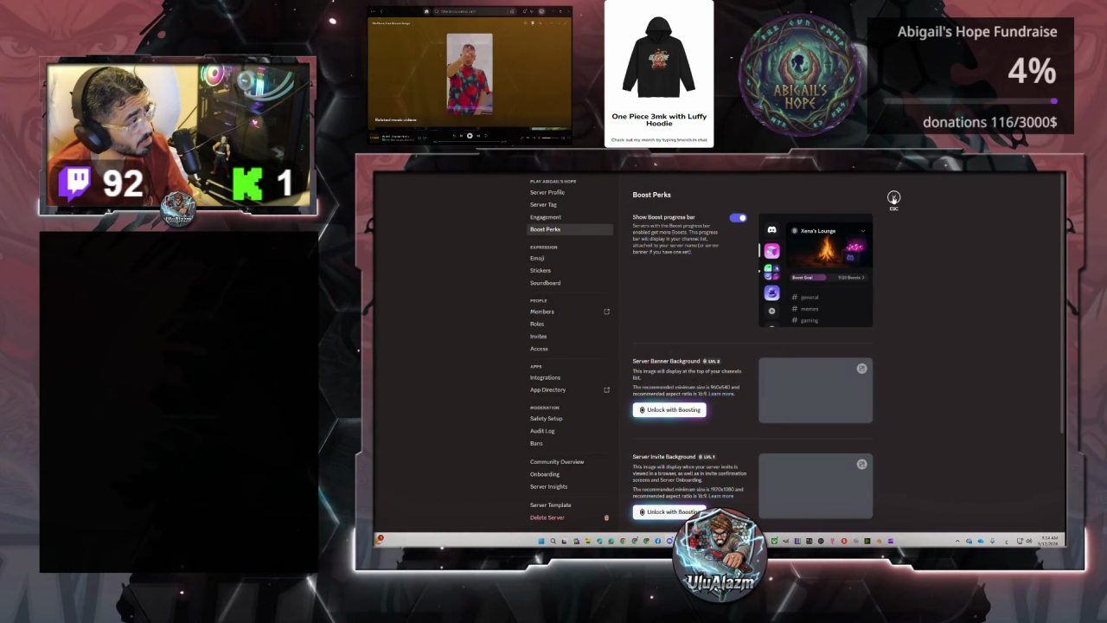
{"action": "left_click", "coordinate": [894, 197]}
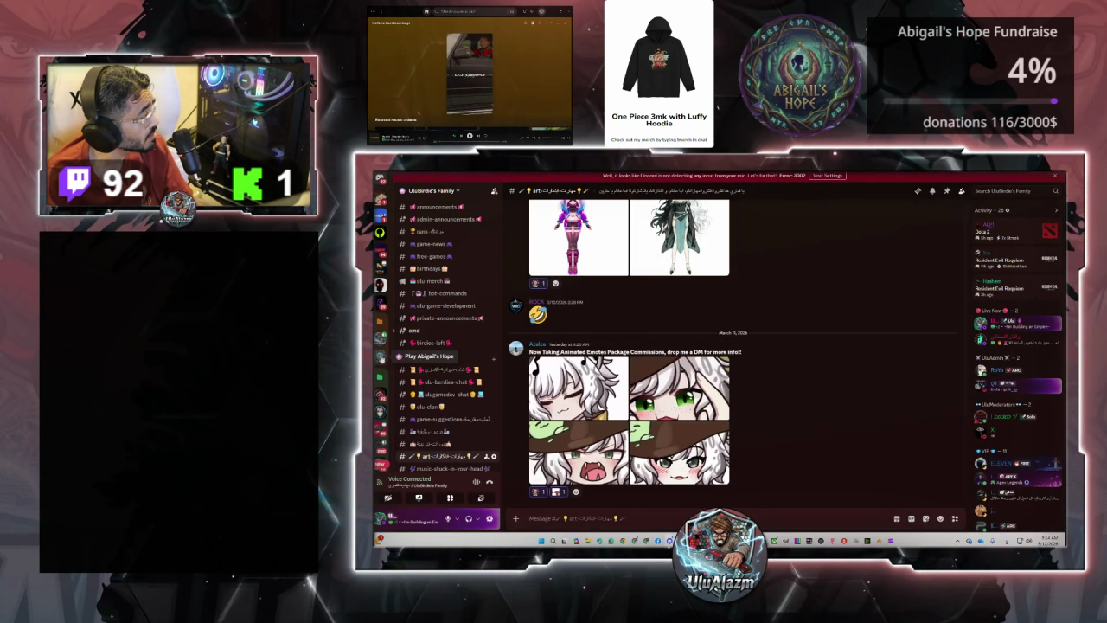
- Reopen UluBirdie's Family Boost Perks, check the banner background upsell, then return to chat
{"action": "right_click", "coordinate": [380, 304]}
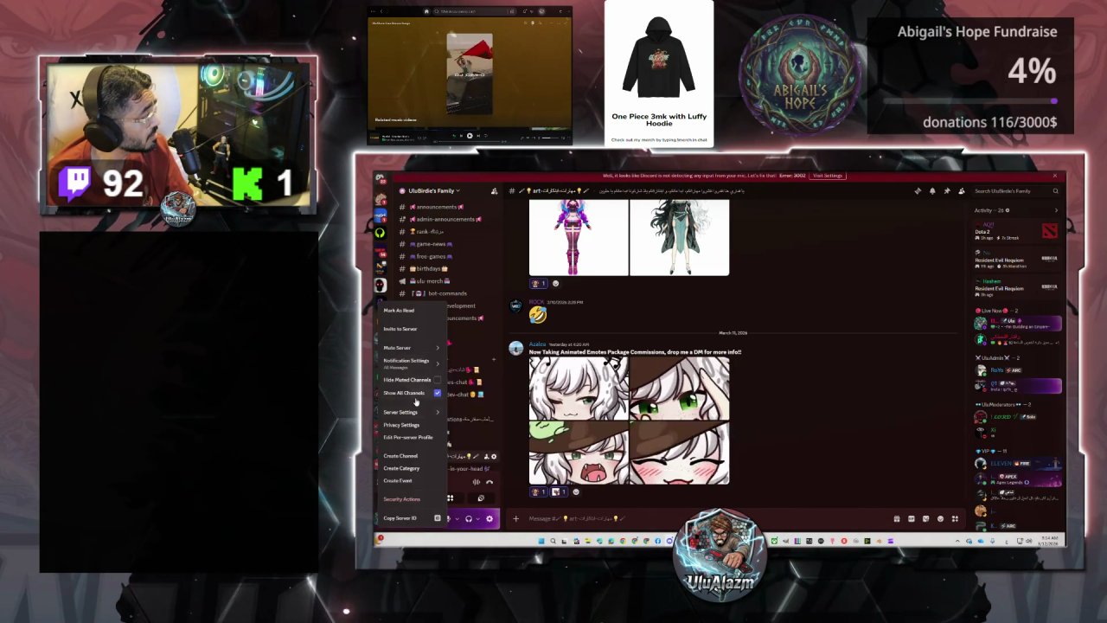
{"action": "mouse_move", "coordinate": [400, 412]}
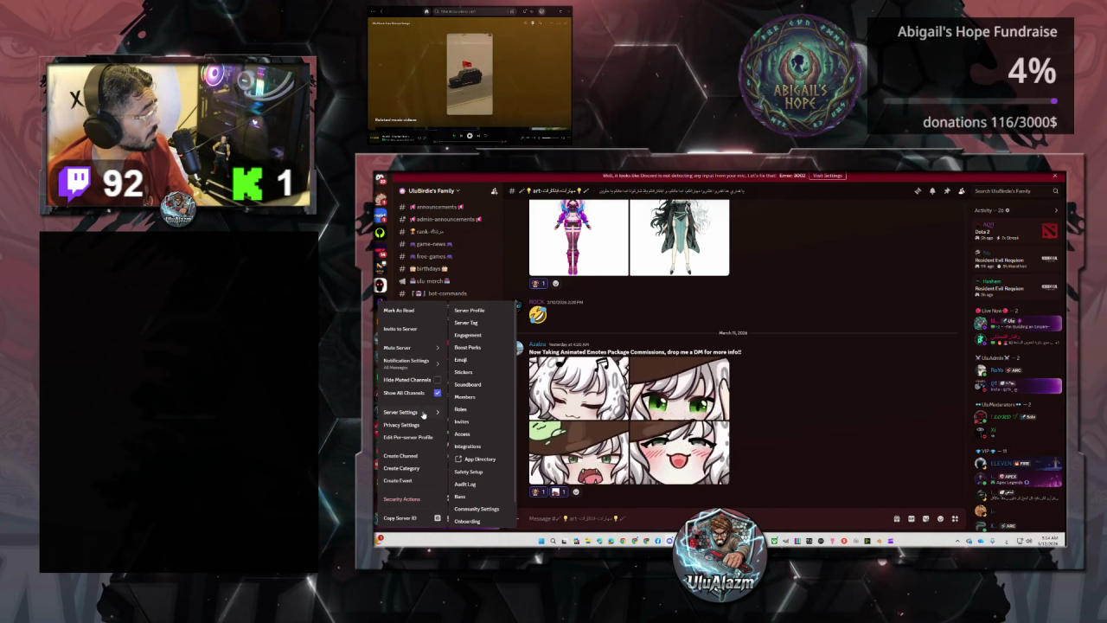
{"action": "left_click", "coordinate": [475, 349]}
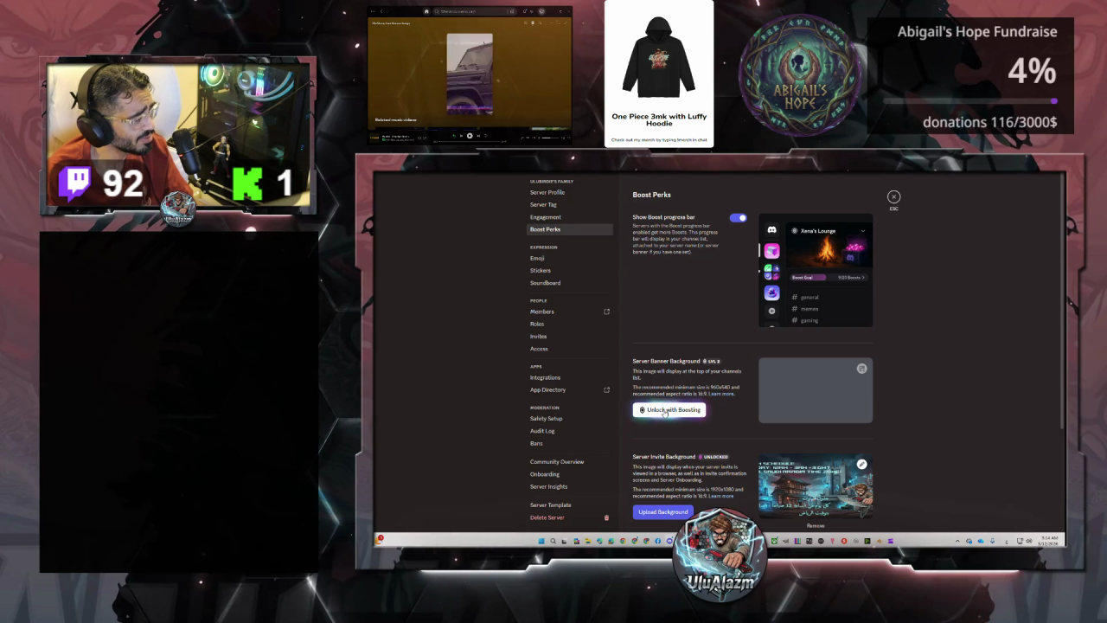
{"action": "left_click", "coordinate": [664, 410]}
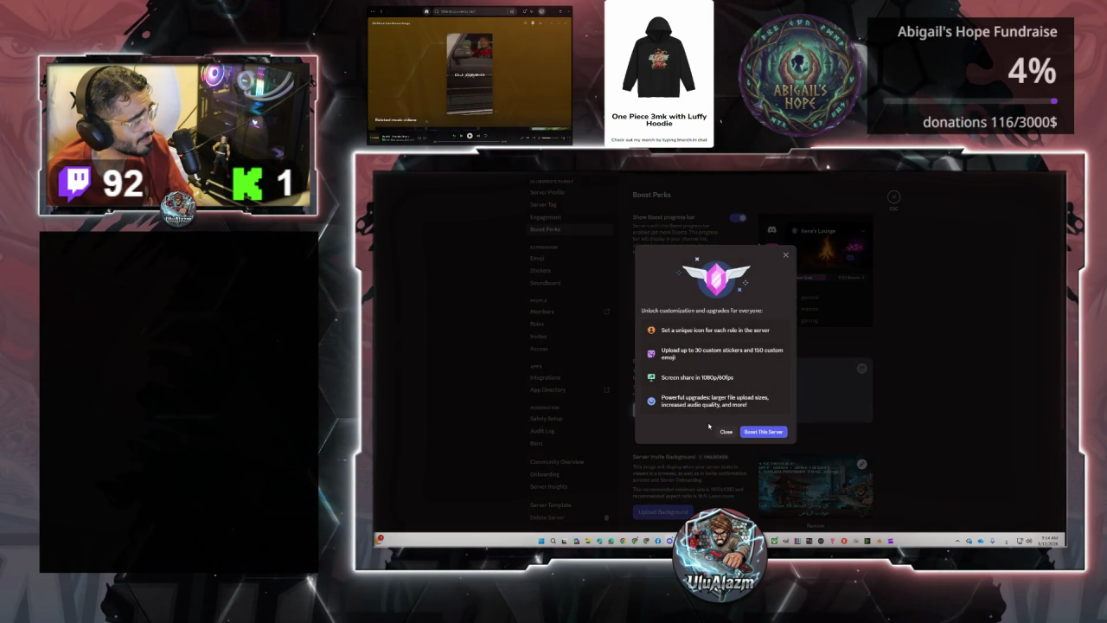
{"action": "left_click", "coordinate": [785, 257]}
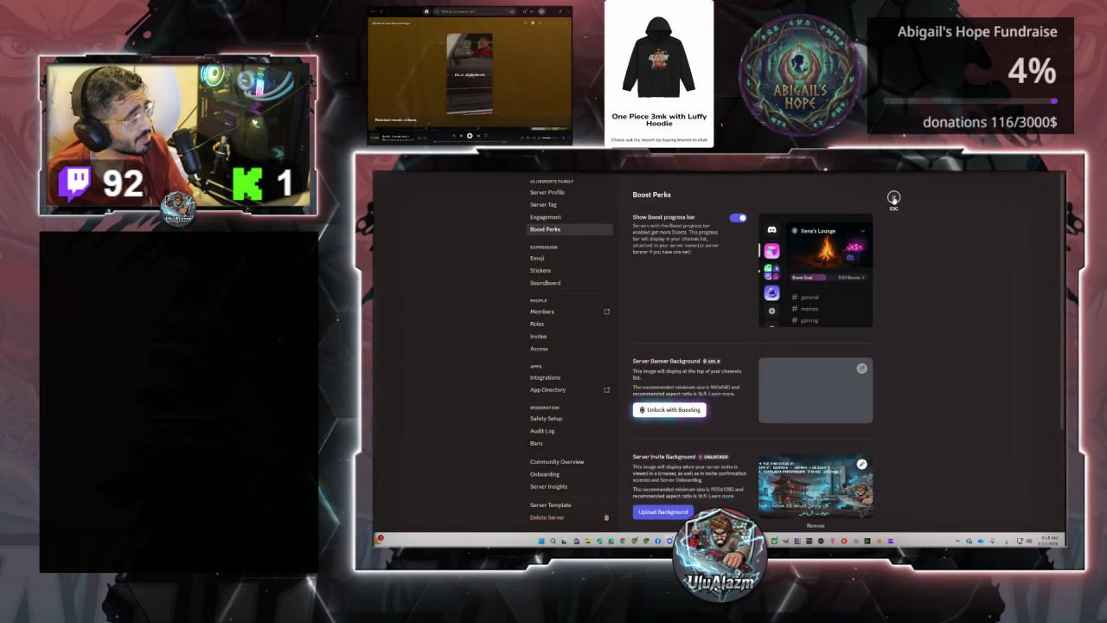
{"action": "left_click", "coordinate": [893, 196]}
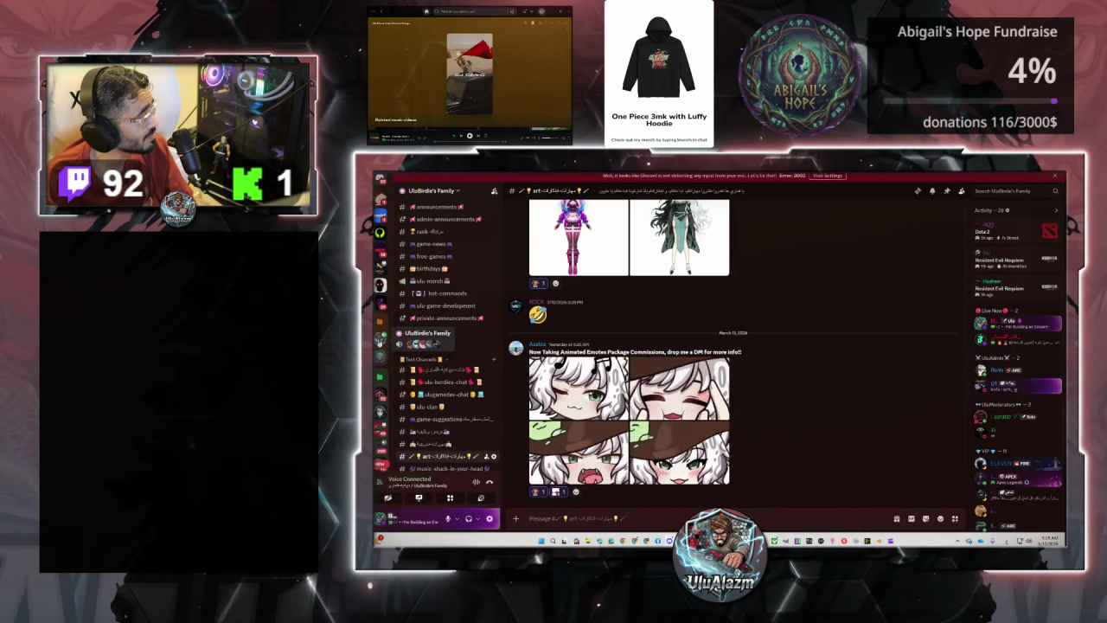
- Switch to Play Abigail's Hope and open its Boost Perks settings
{"action": "left_click", "coordinate": [379, 357]}
{"action": "right_click", "coordinate": [379, 360]}
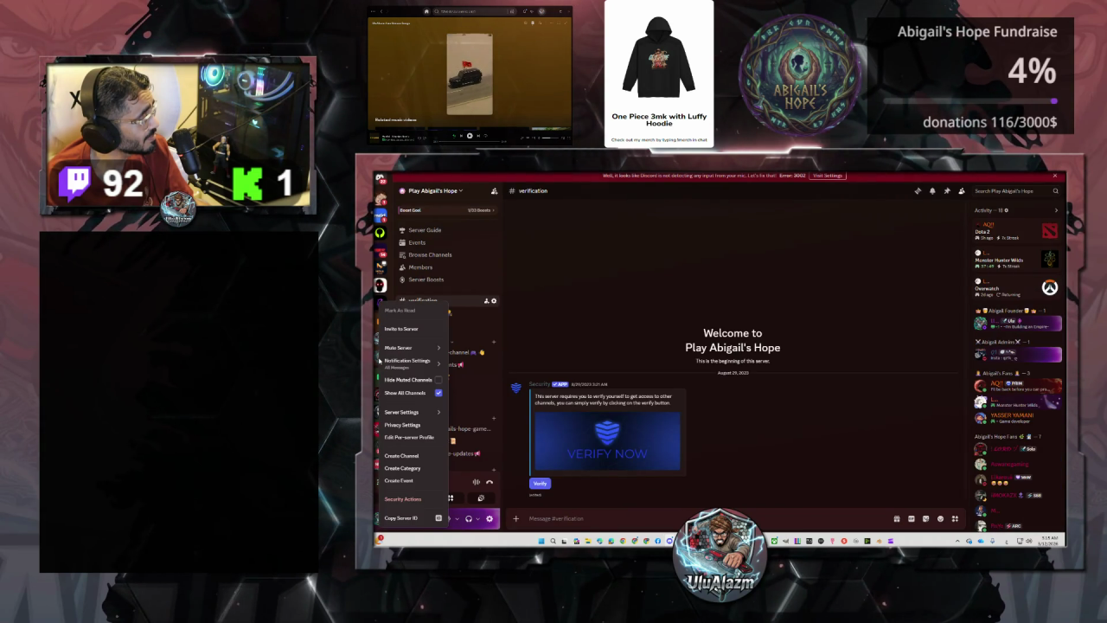
{"action": "mouse_move", "coordinate": [401, 411]}
{"action": "left_click", "coordinate": [483, 347]}
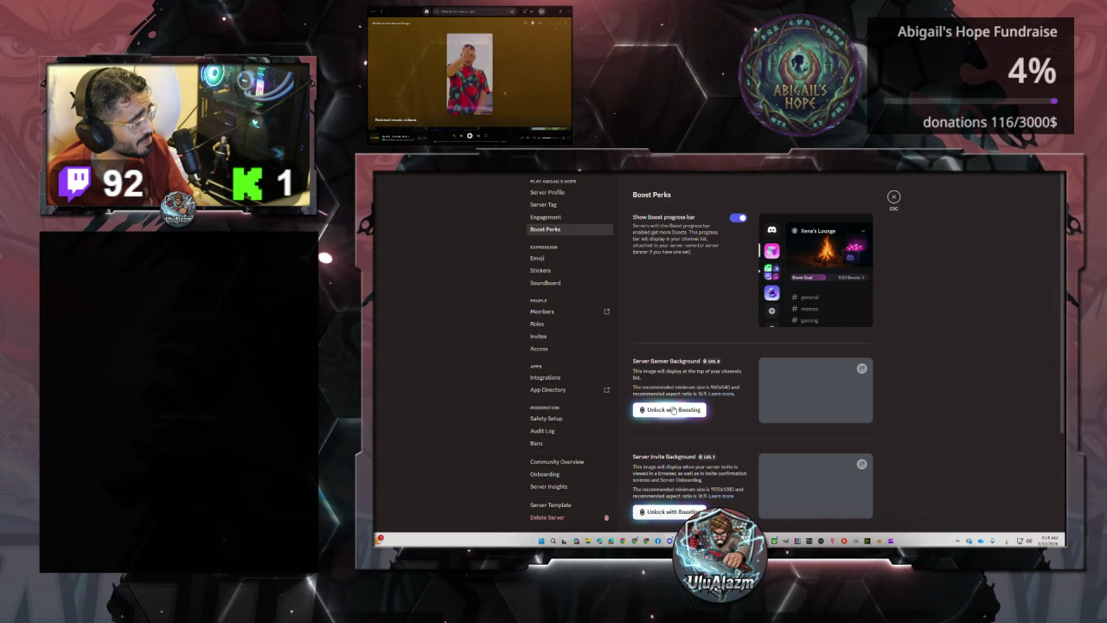
{"action": "scroll", "coordinate": [667, 390], "scroll_direction": "down", "scroll_amount": 3}
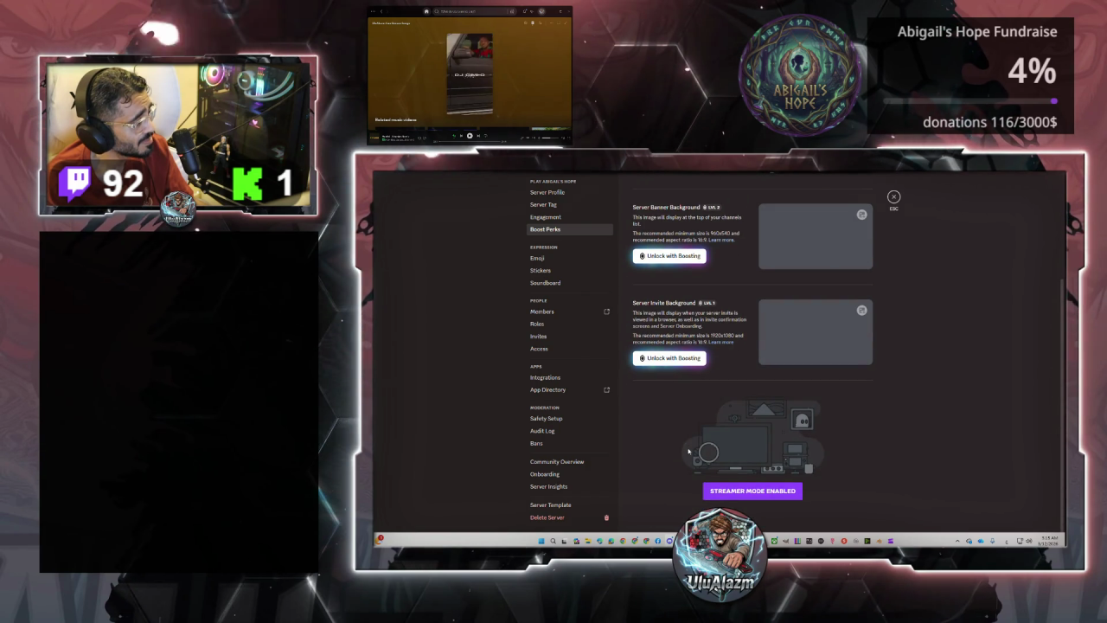
- Turn Streamer Mode off and return to Boost Perks
{"action": "left_click", "coordinate": [752, 490]}
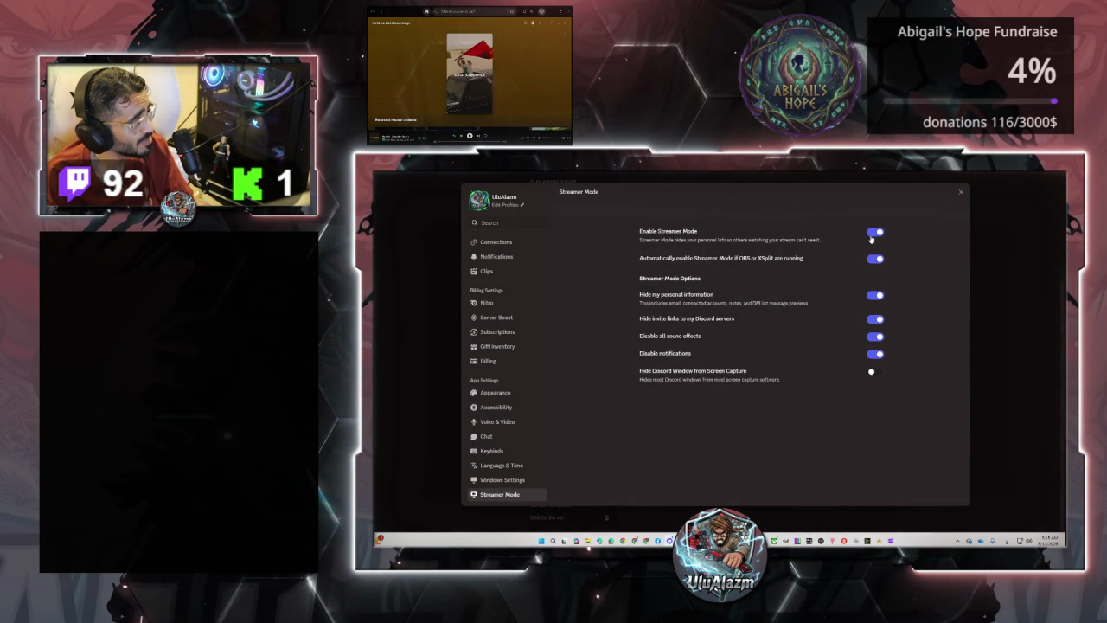
{"action": "left_click", "coordinate": [876, 232]}
{"action": "left_click", "coordinate": [960, 194]}
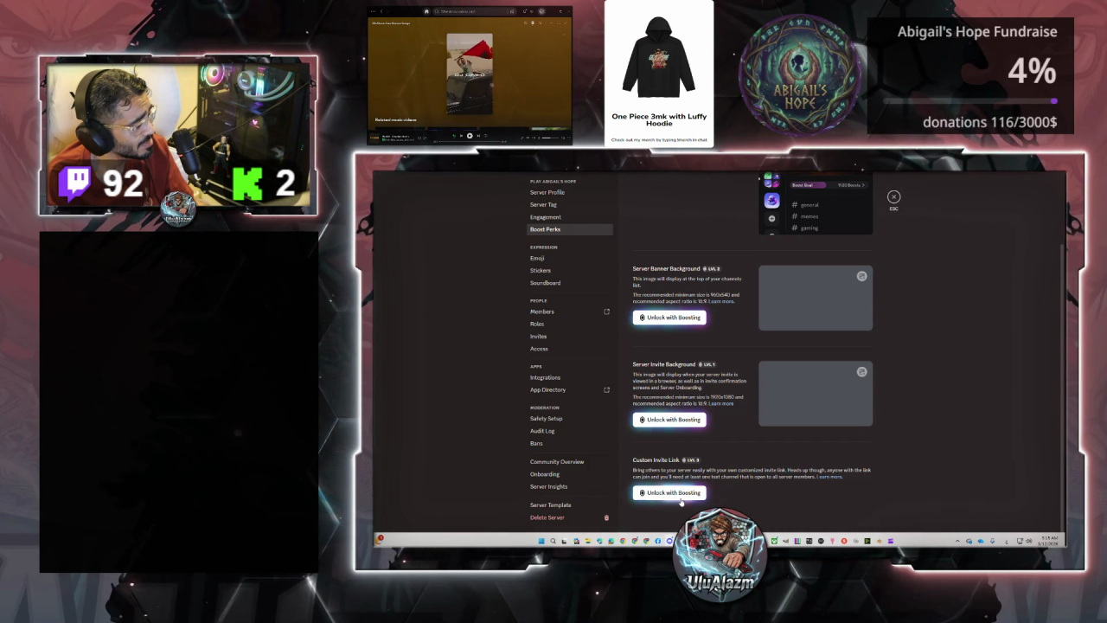
- Preview the custom invite link and invite background boost upsells, cancelling each purchase
{"action": "left_click", "coordinate": [681, 491]}
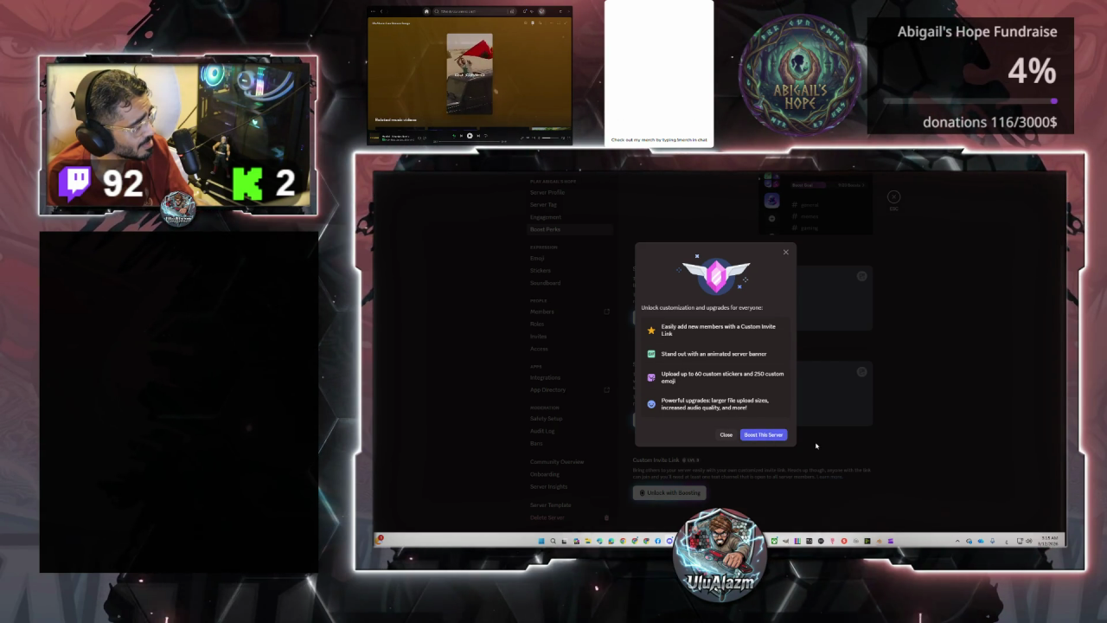
{"action": "left_click", "coordinate": [726, 434]}
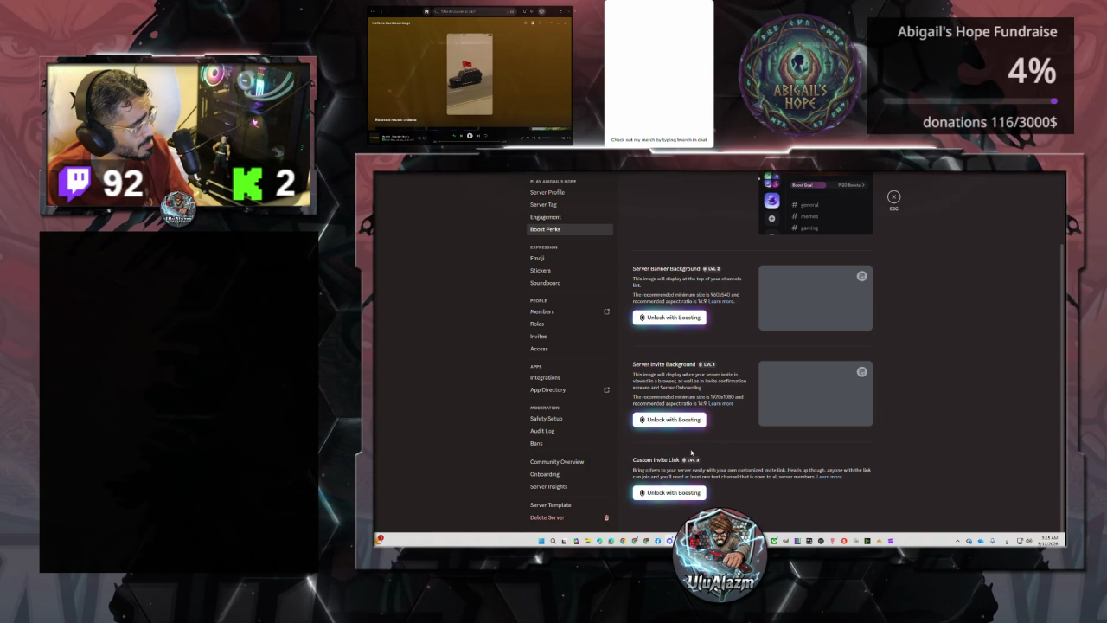
{"action": "left_click", "coordinate": [682, 499]}
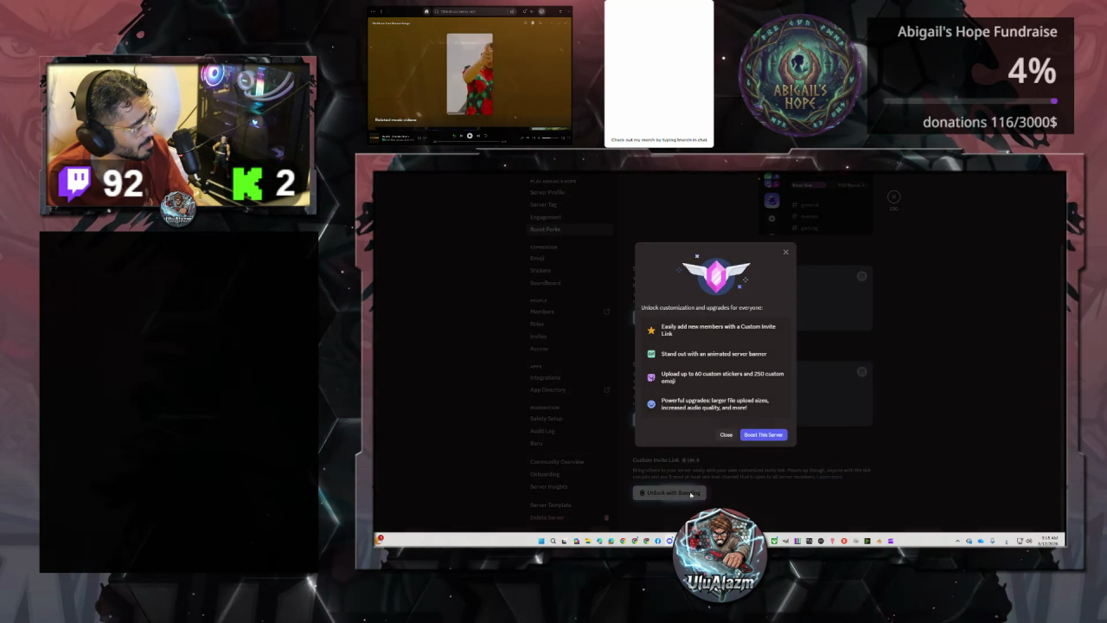
{"action": "left_click", "coordinate": [762, 436]}
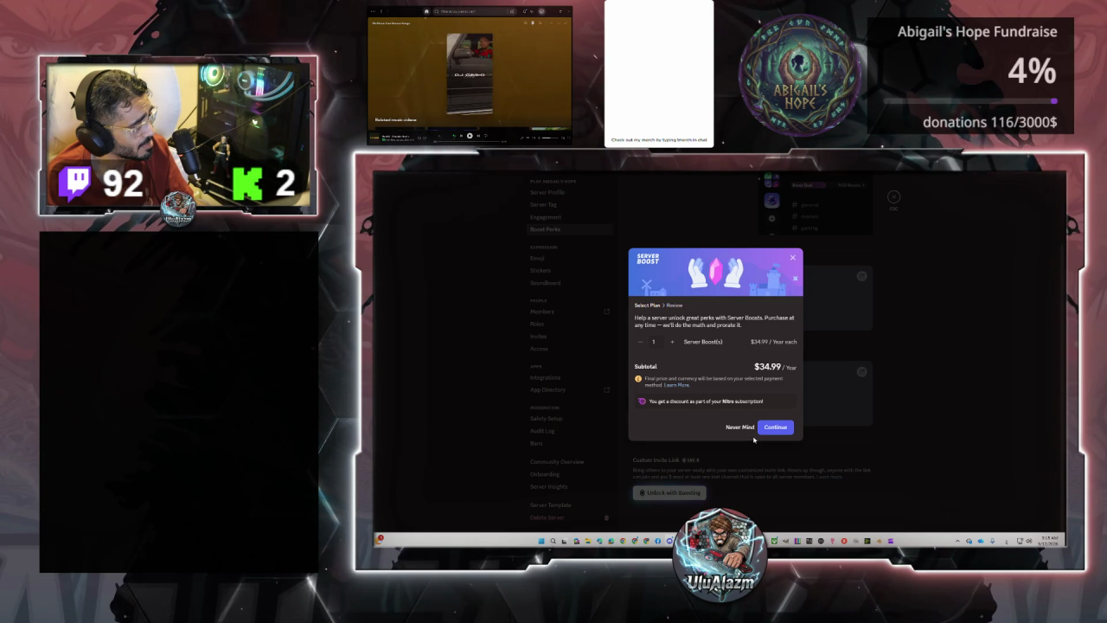
{"action": "left_click", "coordinate": [792, 259]}
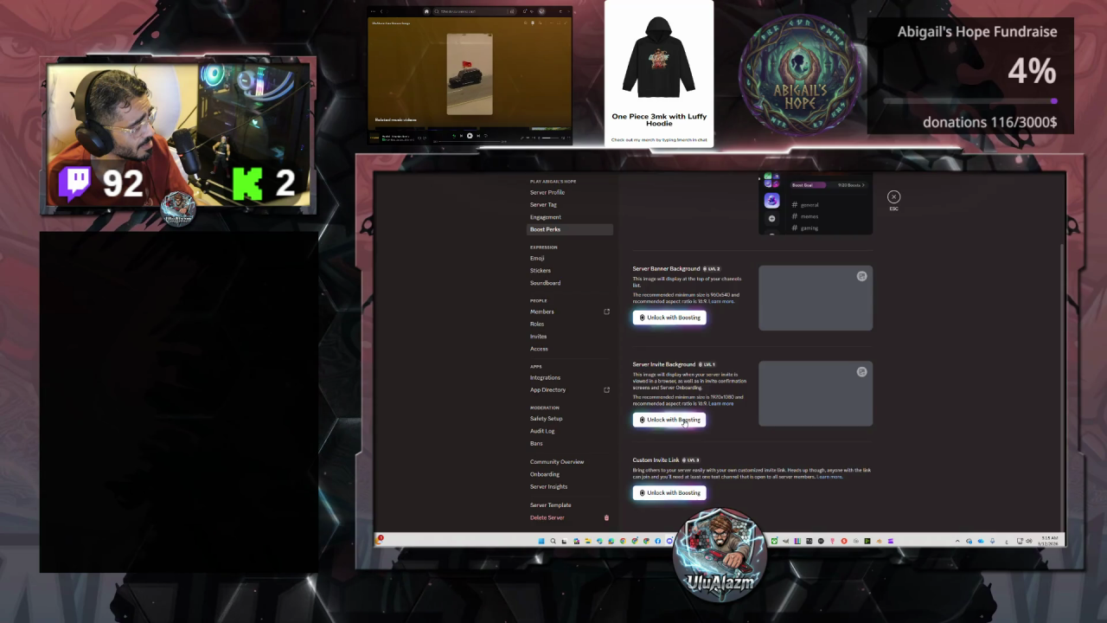
{"action": "left_click", "coordinate": [684, 420]}
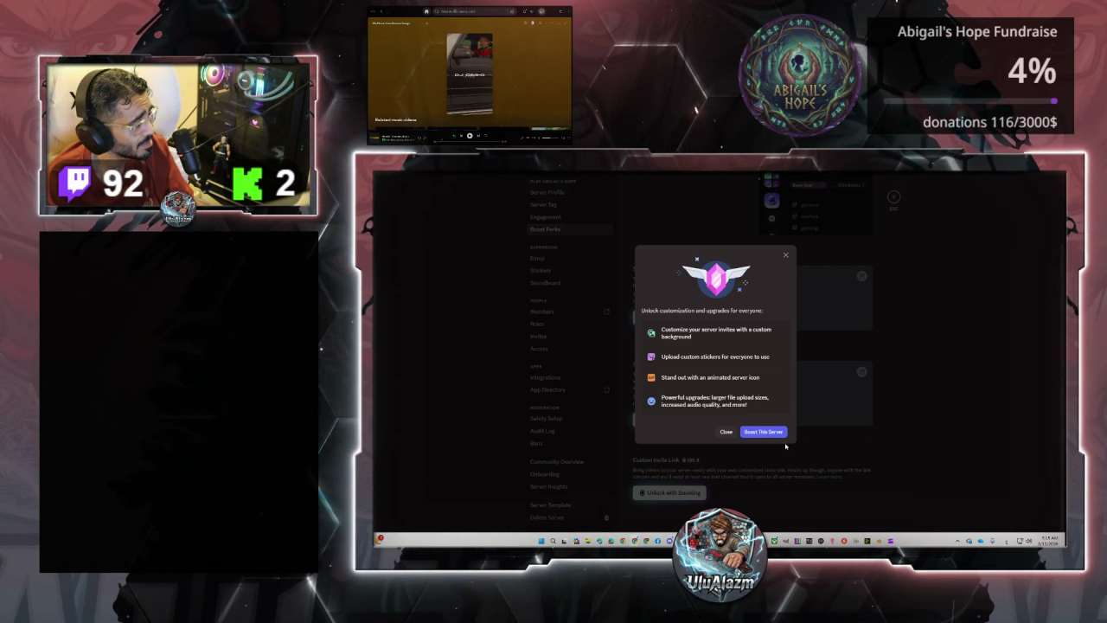
{"action": "left_click", "coordinate": [751, 434]}
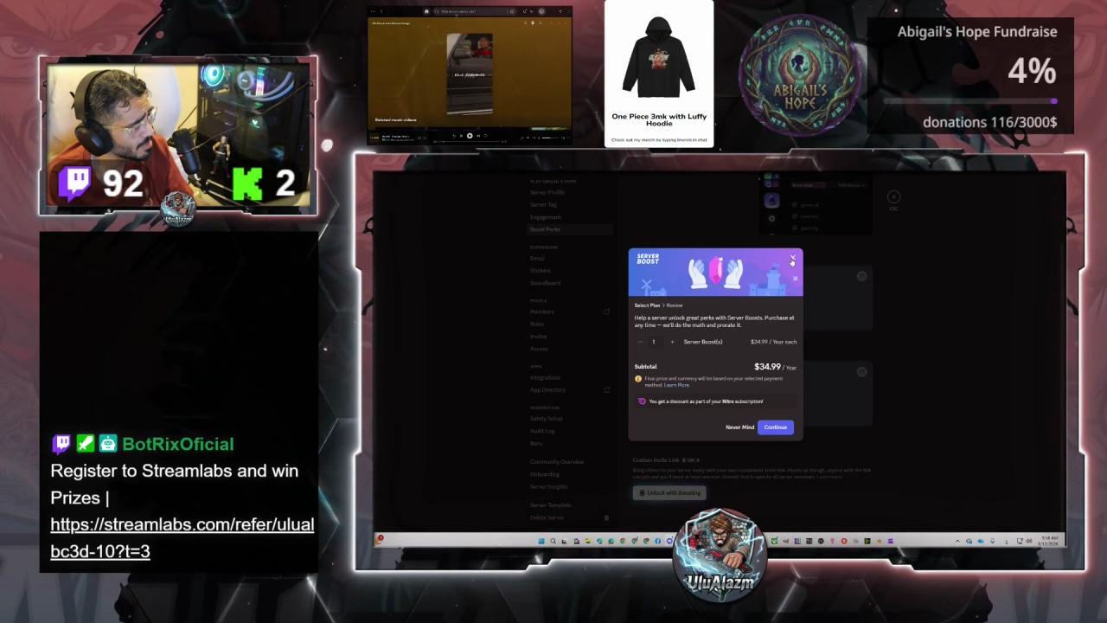
{"action": "left_click", "coordinate": [793, 260]}
- Start a custom invite link boost purchase, raise it to 3 boosts, then cancel
{"action": "left_click", "coordinate": [695, 493]}
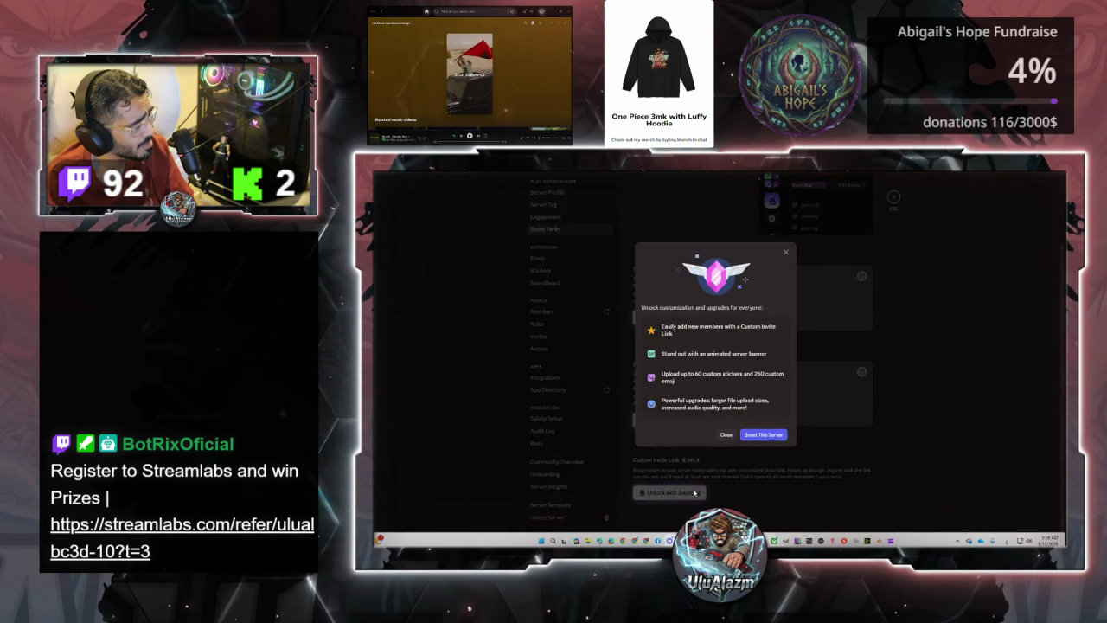
{"action": "left_click", "coordinate": [746, 436]}
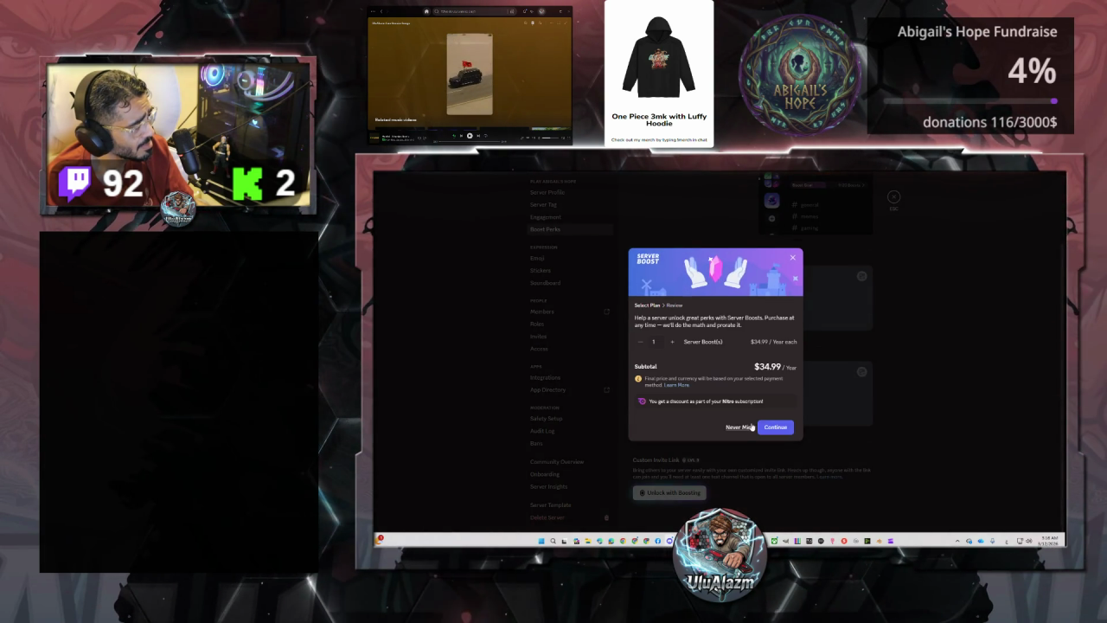
{"action": "left_click", "coordinate": [674, 341]}
{"action": "left_click", "coordinate": [673, 341]}
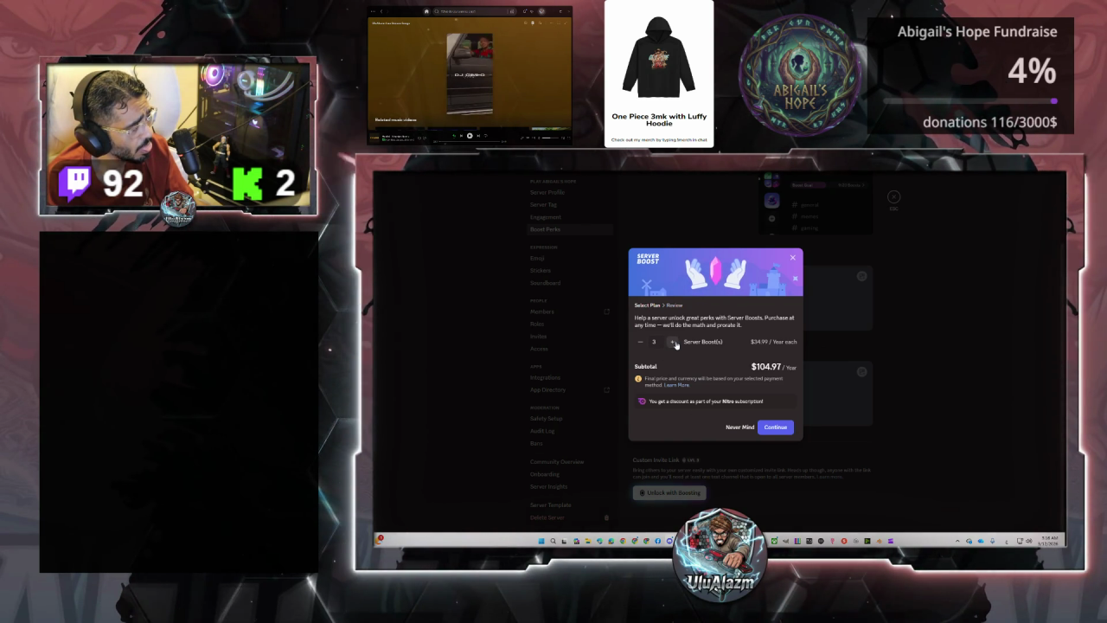
{"action": "key", "text": "Escape"}
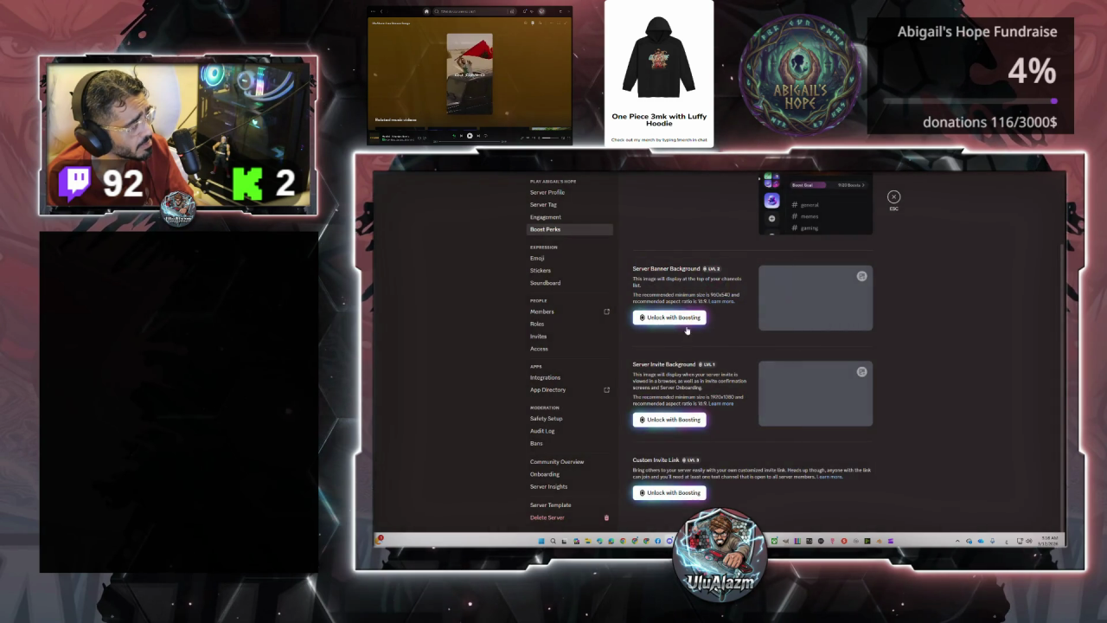
- Start a banner background boost purchase with 2 boosts, then close without buying
{"action": "left_click", "coordinate": [681, 318]}
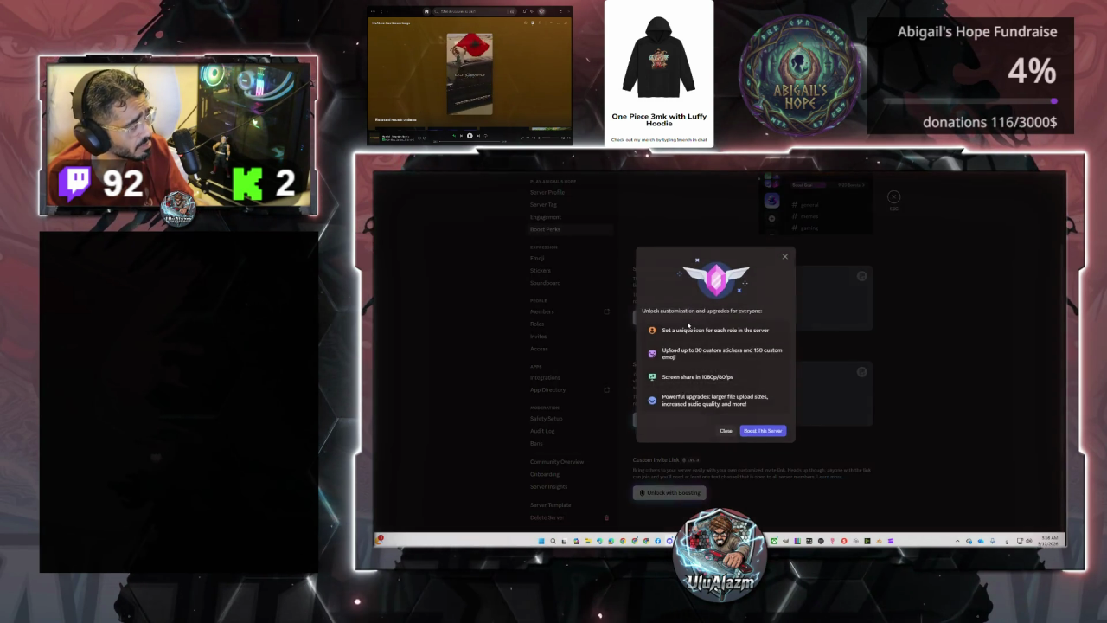
{"action": "left_click", "coordinate": [760, 432]}
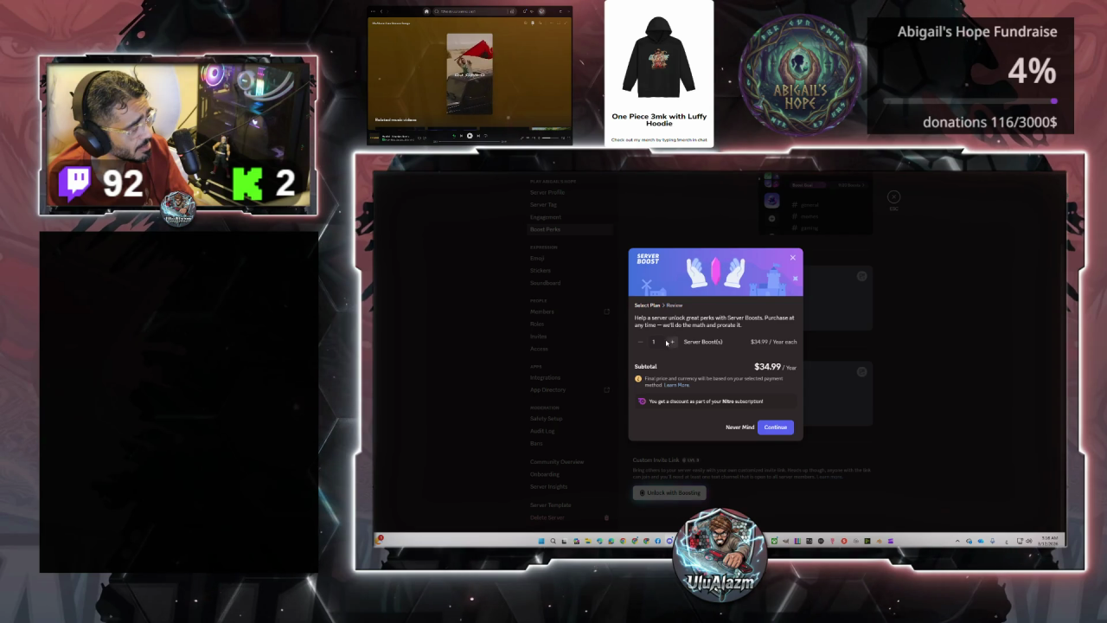
{"action": "left_click", "coordinate": [671, 342]}
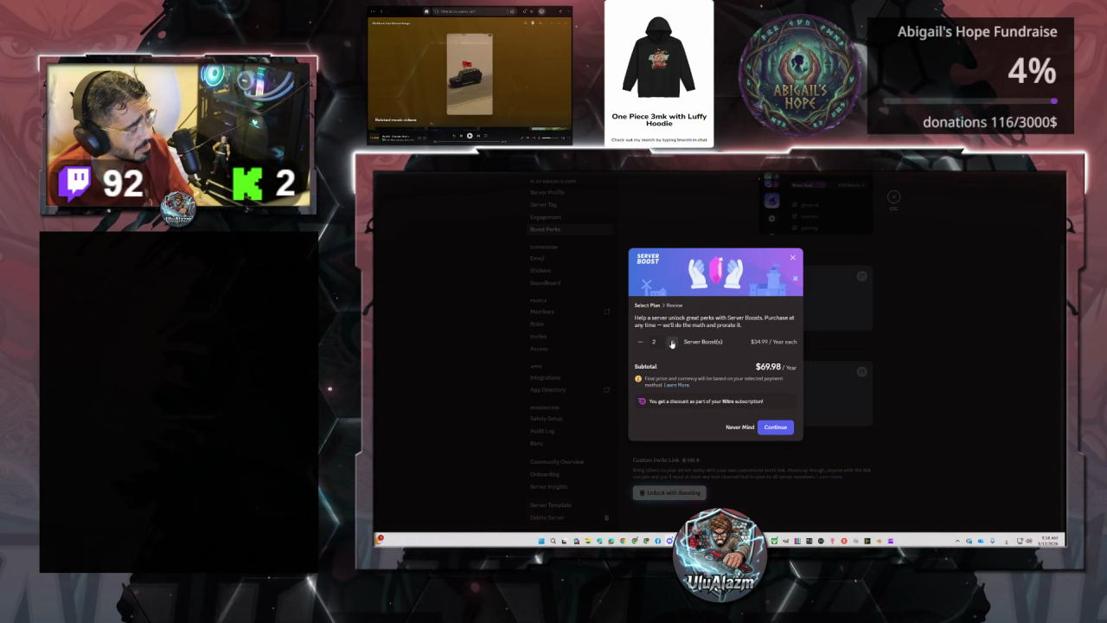
{"action": "left_click", "coordinate": [793, 259]}
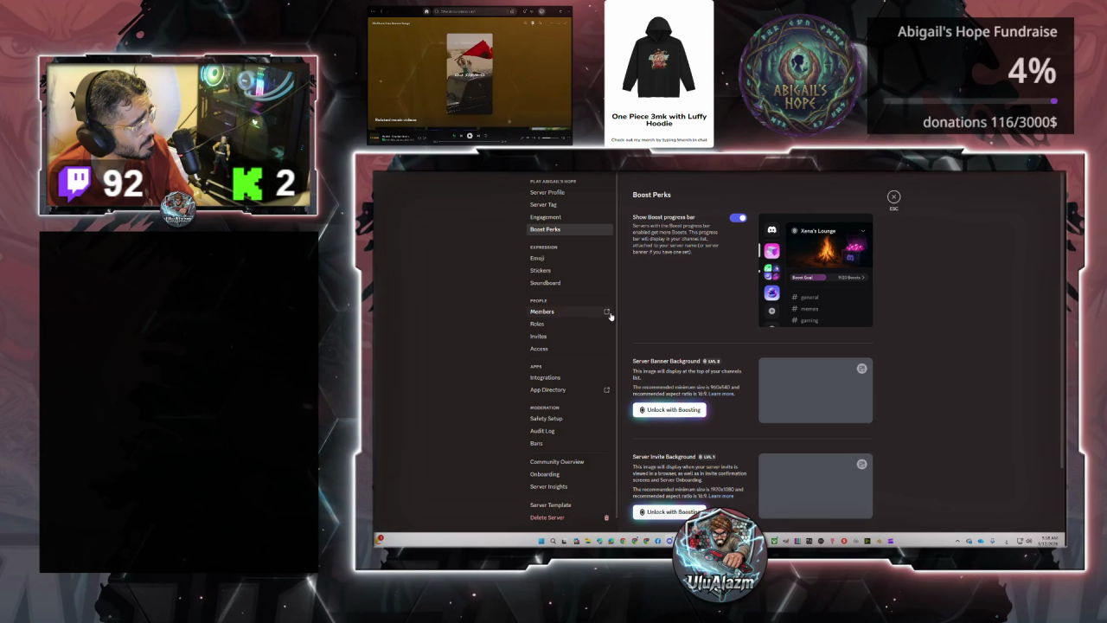
- Move through Engagement and Server Tag settings to the Server Boosts overview
{"action": "left_click", "coordinate": [566, 217]}
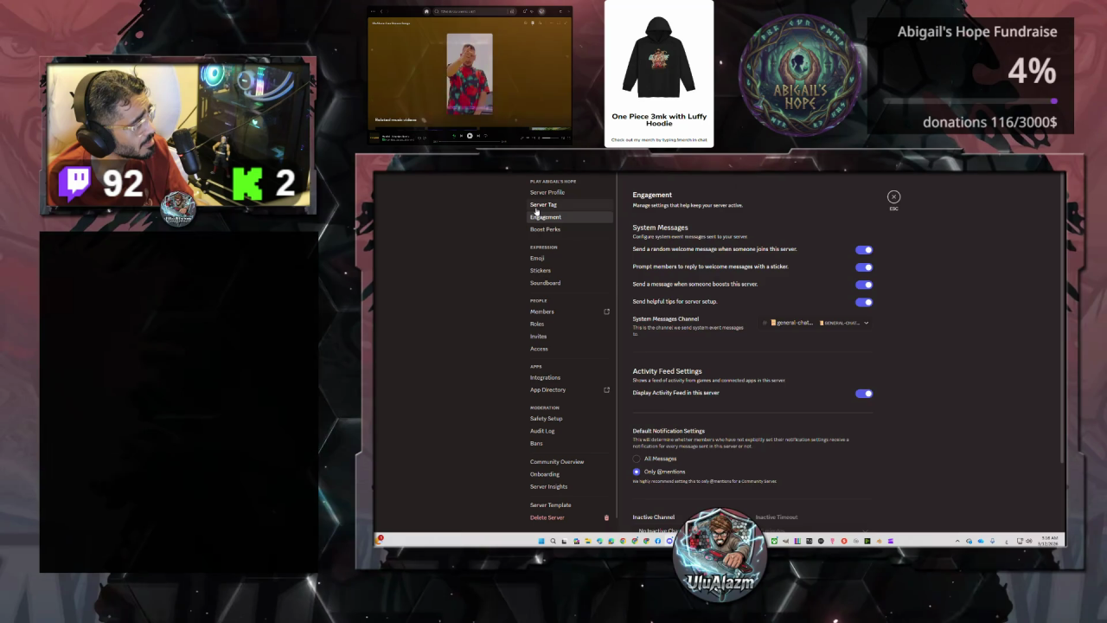
{"action": "left_click", "coordinate": [537, 207]}
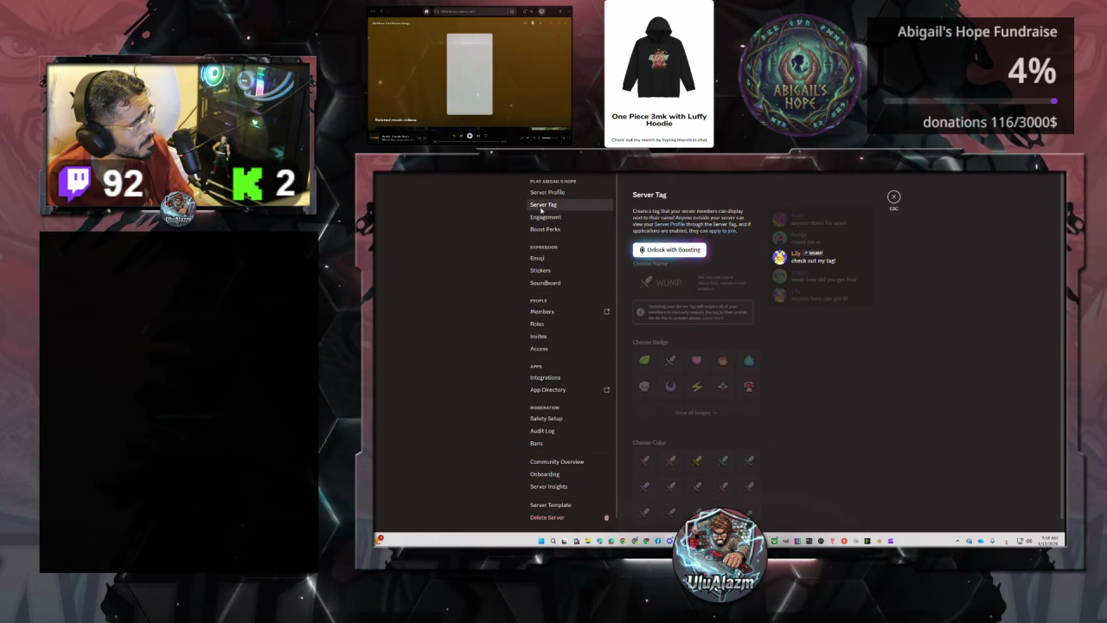
{"action": "left_click", "coordinate": [654, 251]}
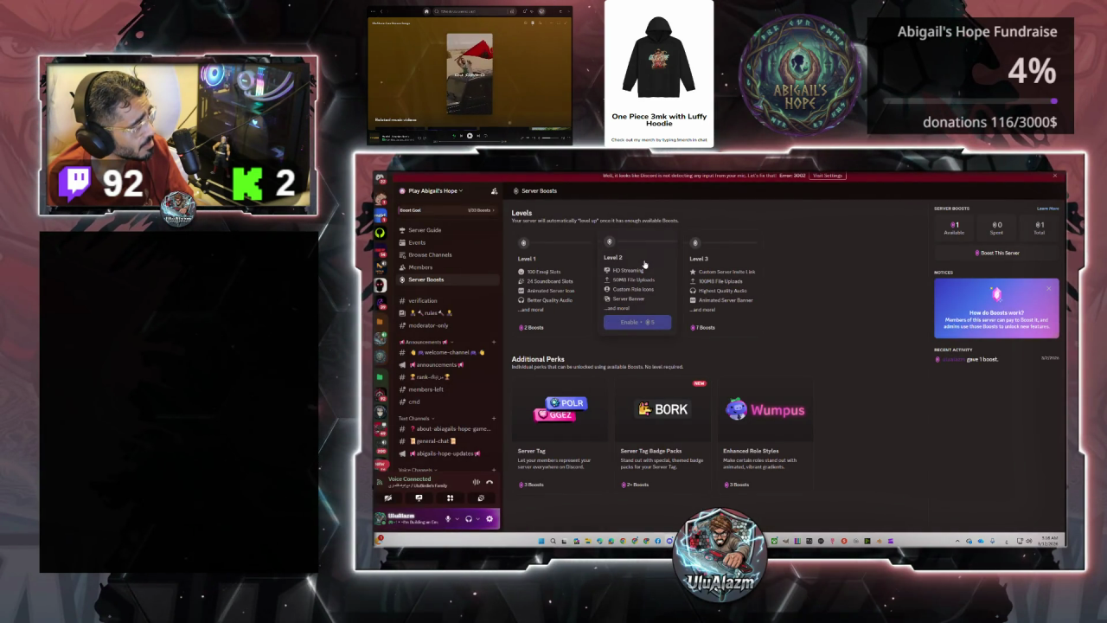
{"action": "mouse_move", "coordinate": [550, 285]}
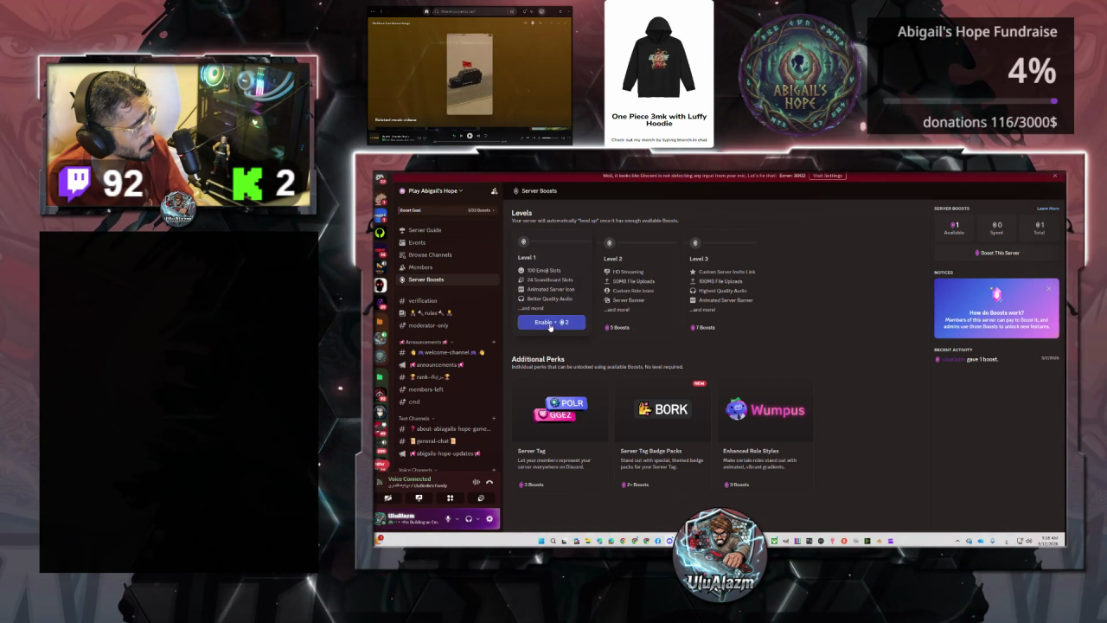
{"action": "mouse_move", "coordinate": [555, 437]}
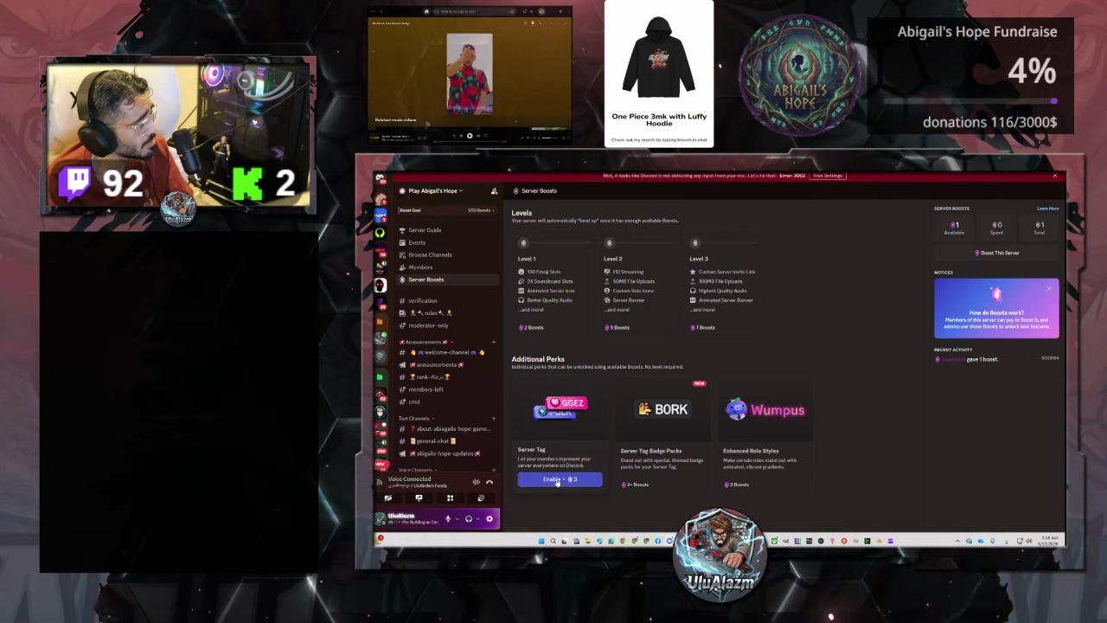
- Try enabling Level 1 boost perks, dismissing the purchase dialog twice
{"action": "left_click", "coordinate": [557, 480]}
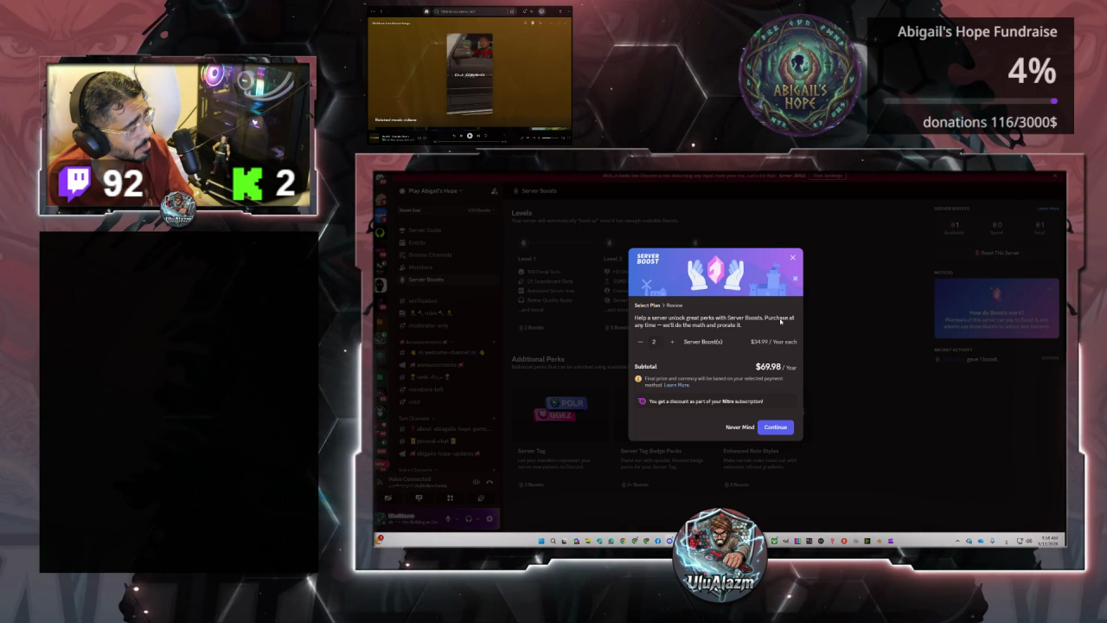
{"action": "left_click", "coordinate": [792, 259]}
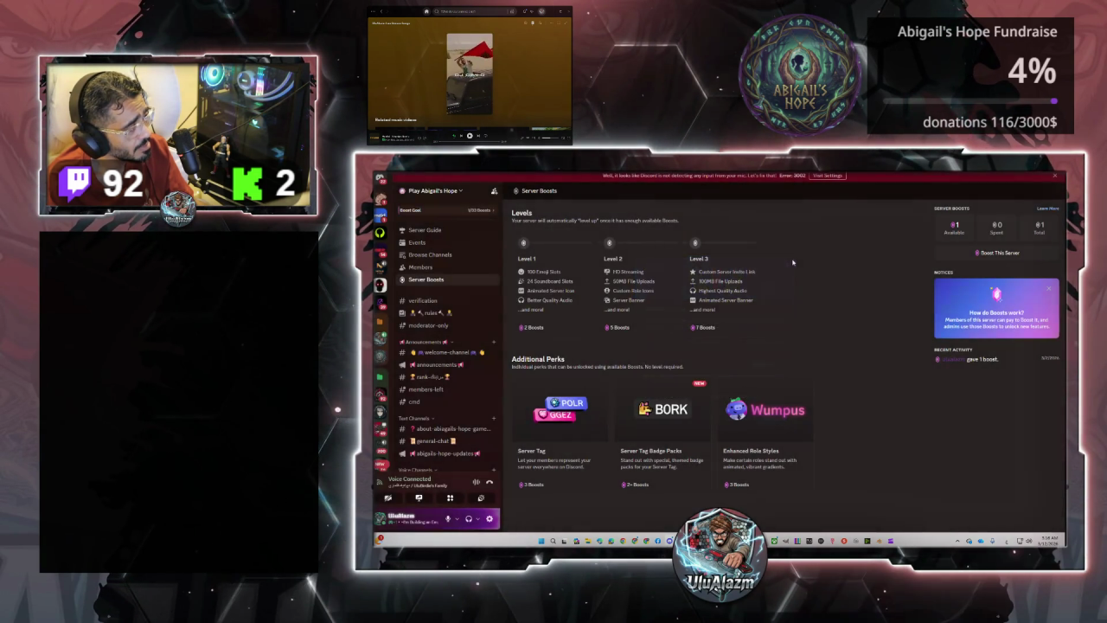
{"action": "left_click", "coordinate": [986, 253]}
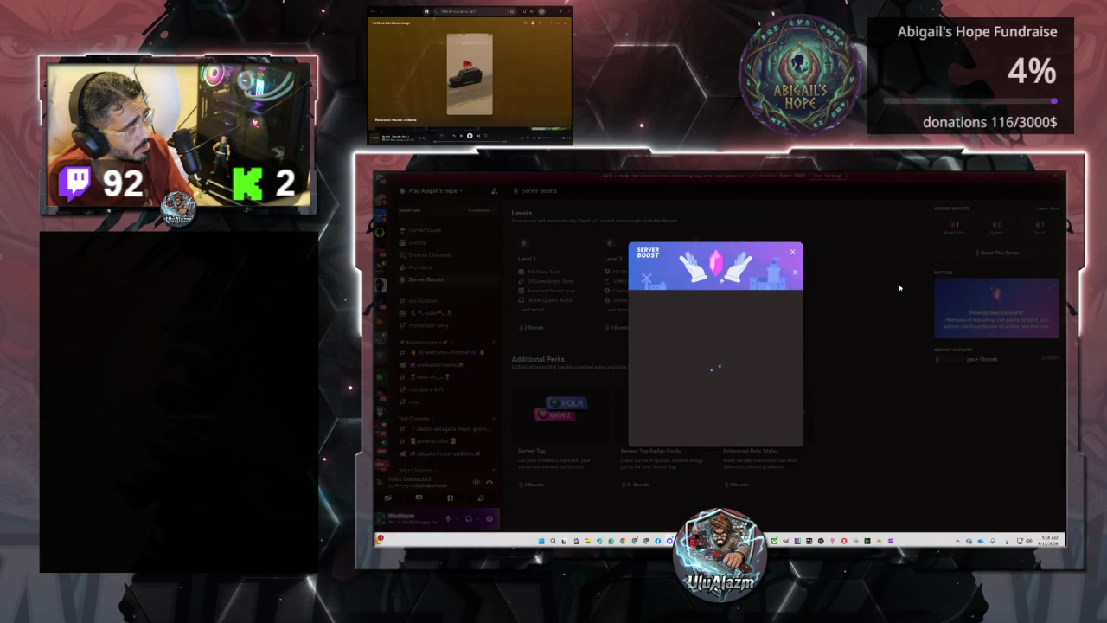
{"action": "left_click", "coordinate": [792, 259]}
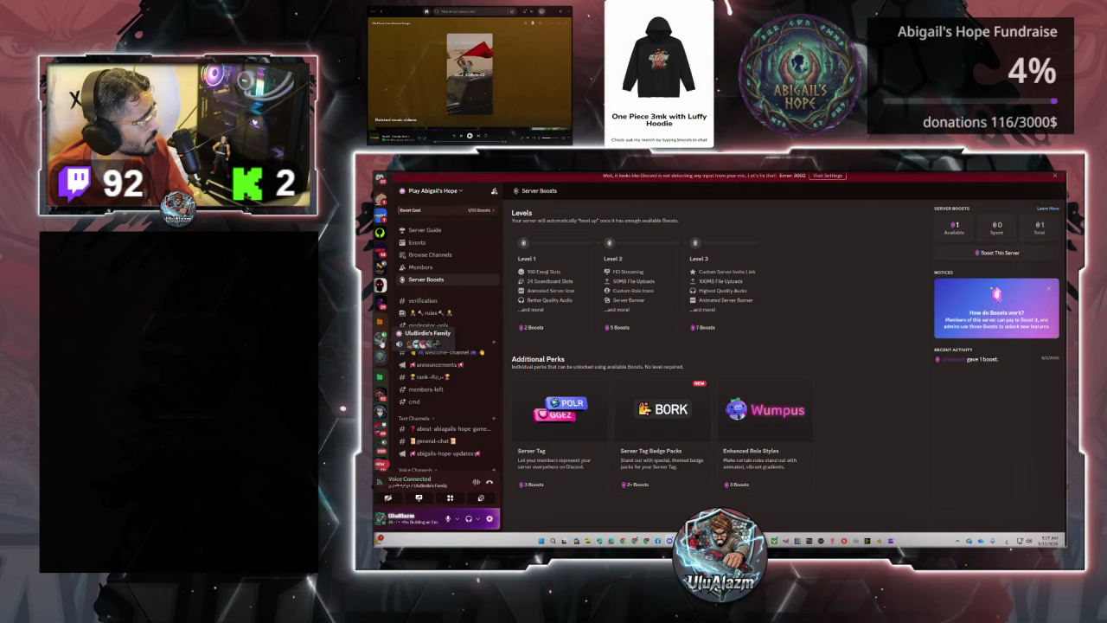
- Switch to UluBirdie's Family and enable Streamer Mode in User Settings
{"action": "left_click", "coordinate": [381, 337]}
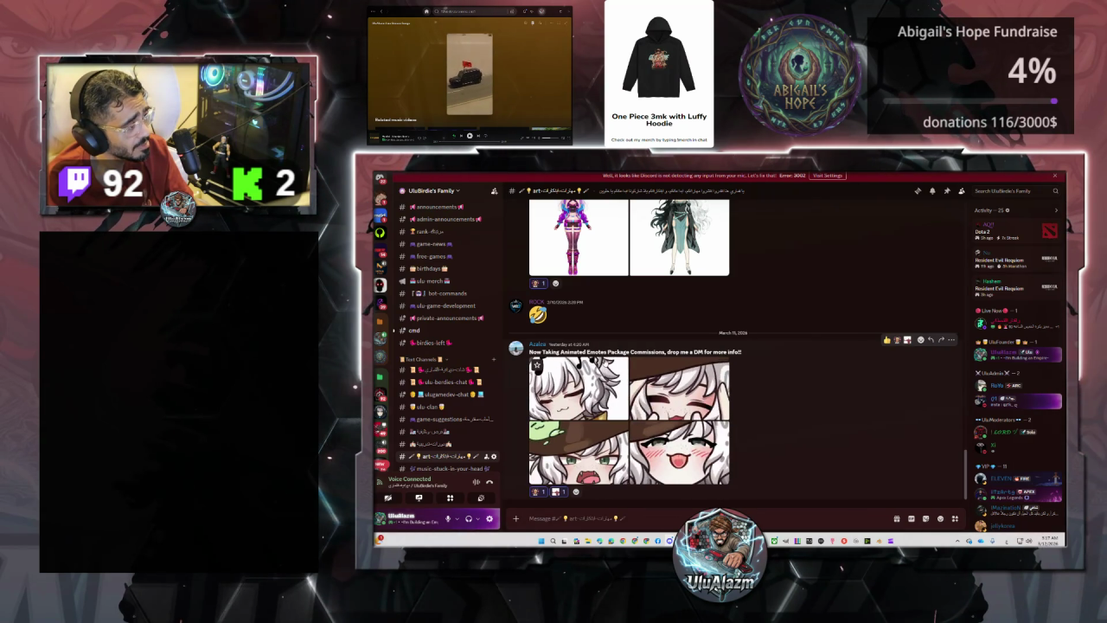
{"action": "left_click", "coordinate": [489, 518]}
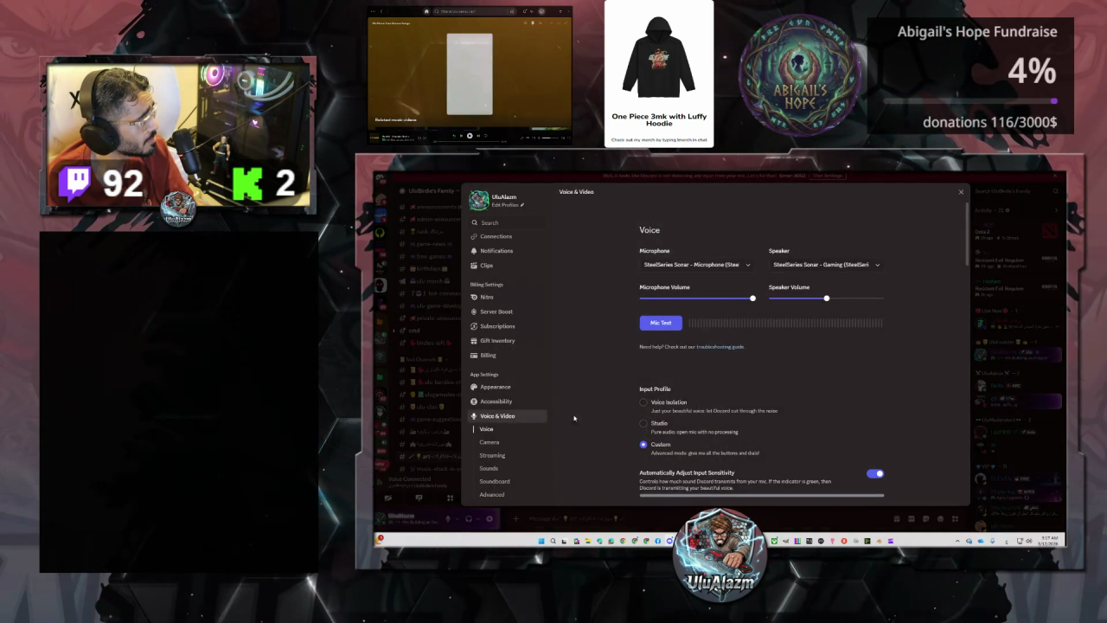
{"action": "scroll", "coordinate": [508, 398], "scroll_direction": "down", "scroll_amount": 3}
{"action": "left_click", "coordinate": [511, 375]}
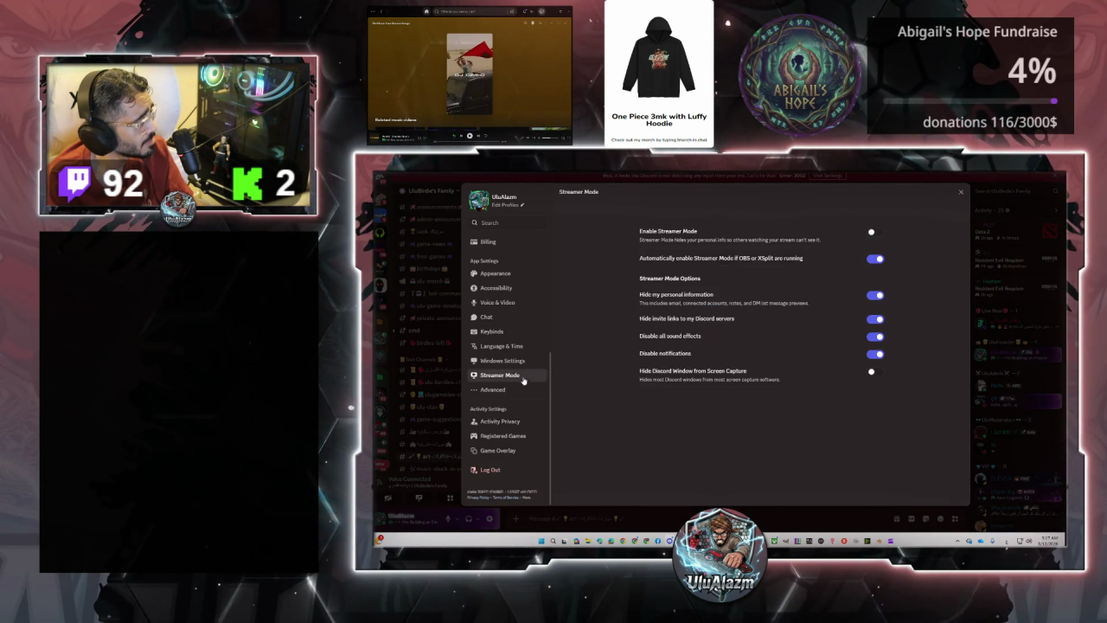
{"action": "left_click", "coordinate": [874, 232]}
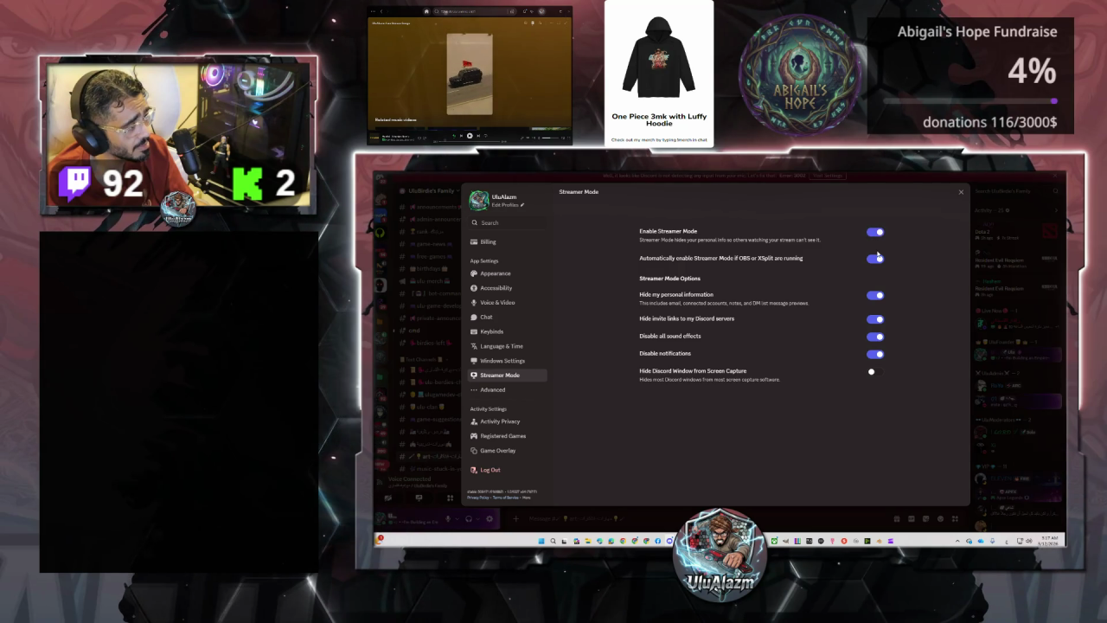
{"action": "left_click", "coordinate": [961, 194]}
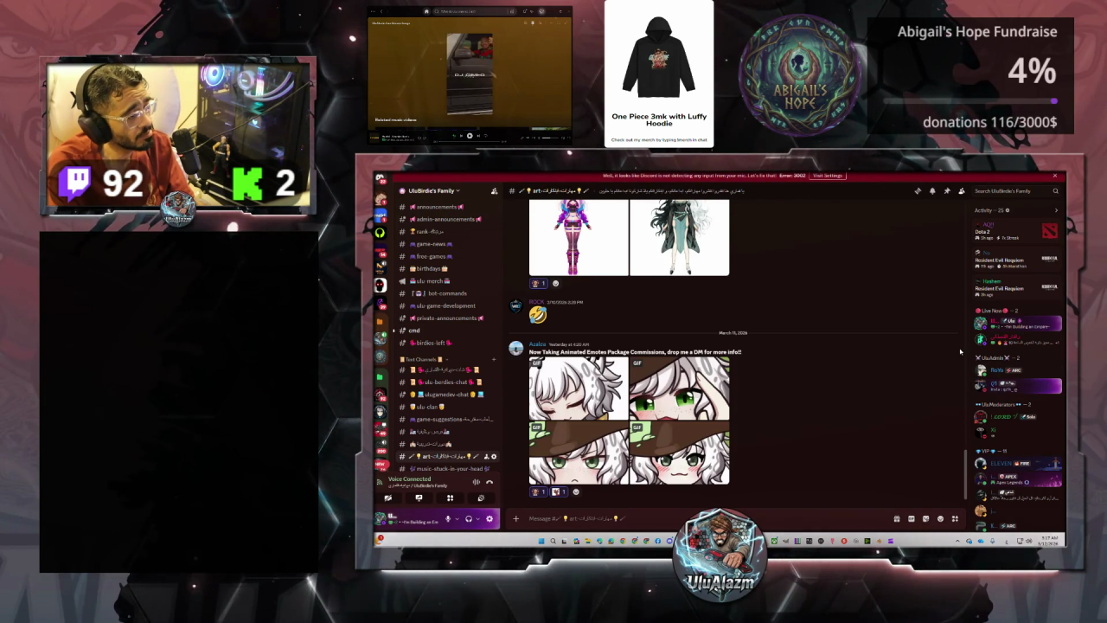
{"action": "mouse_move", "coordinate": [616, 406]}
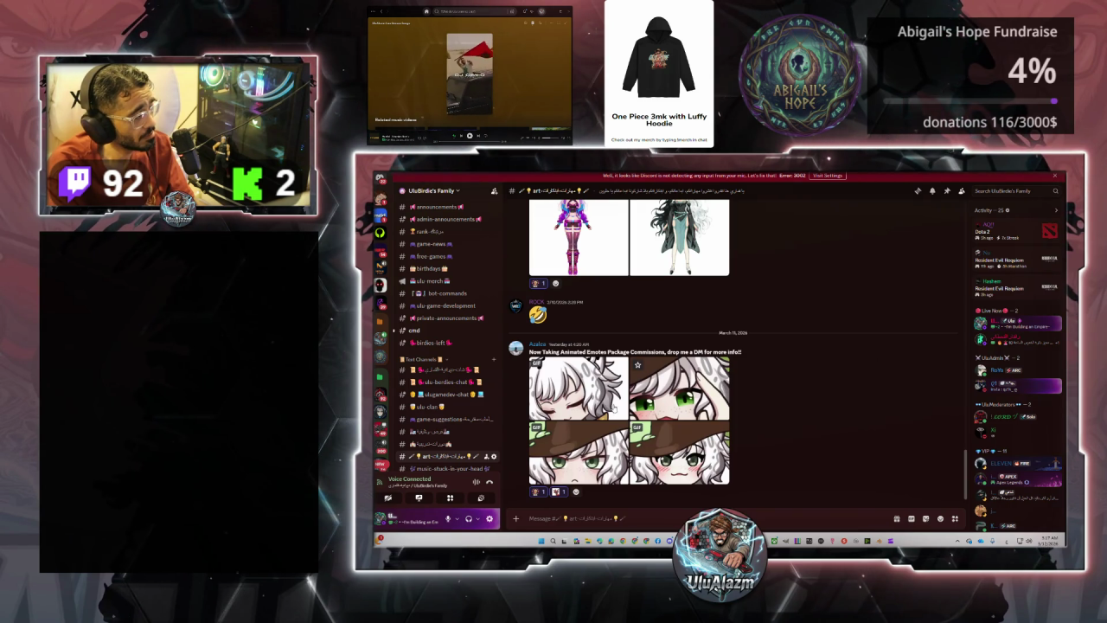
- Open UluBirdie's Family Members list, glance at Server Boosts, then return to Members
{"action": "scroll", "coordinate": [467, 329], "scroll_direction": "up", "scroll_amount": 3}
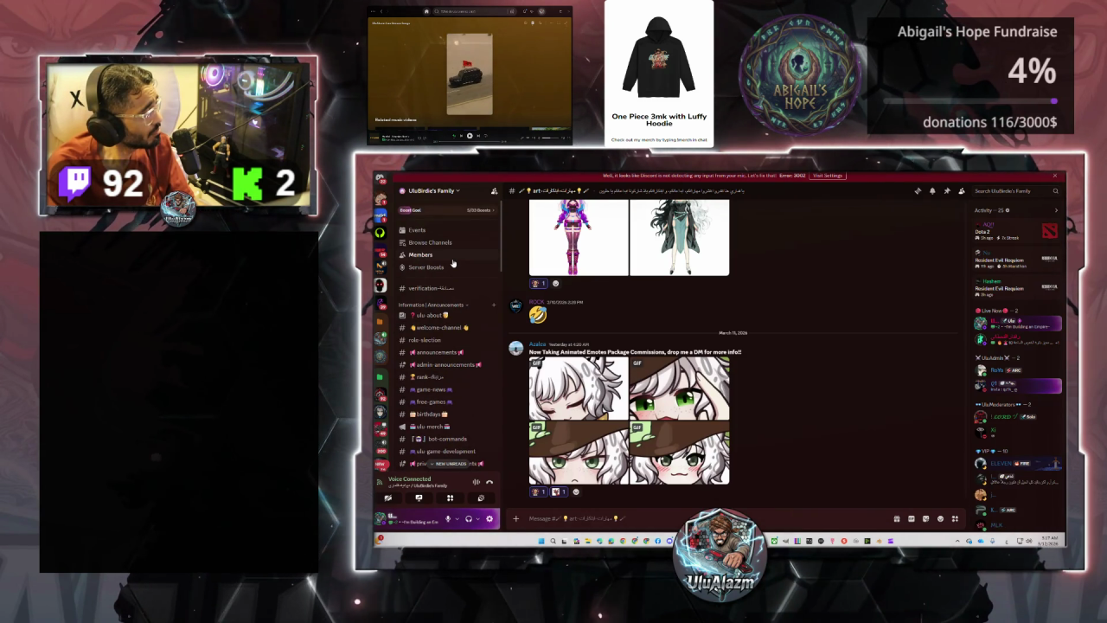
{"action": "left_click", "coordinate": [421, 254]}
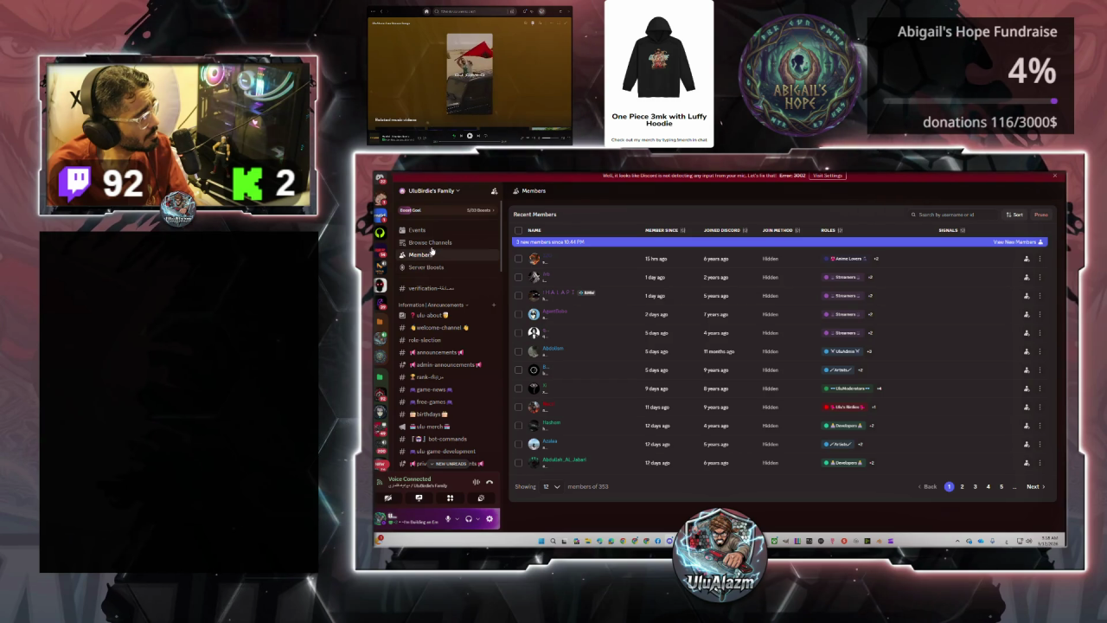
{"action": "left_click", "coordinate": [426, 266]}
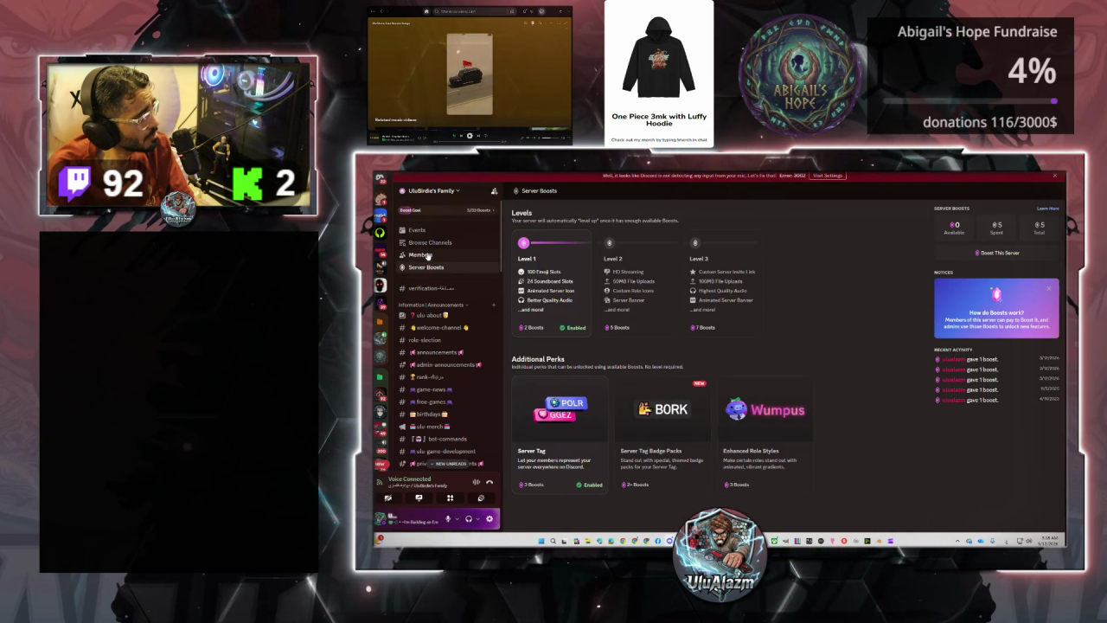
{"action": "left_click", "coordinate": [427, 255]}
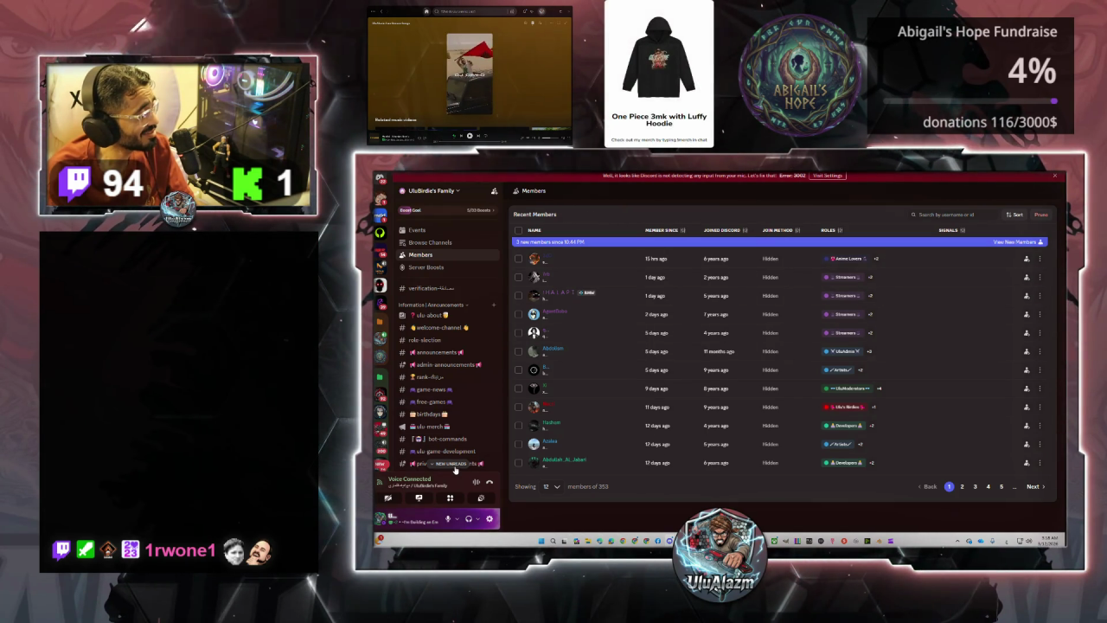
{"action": "scroll", "coordinate": [476, 462], "scroll_direction": "down", "scroll_amount": 1}
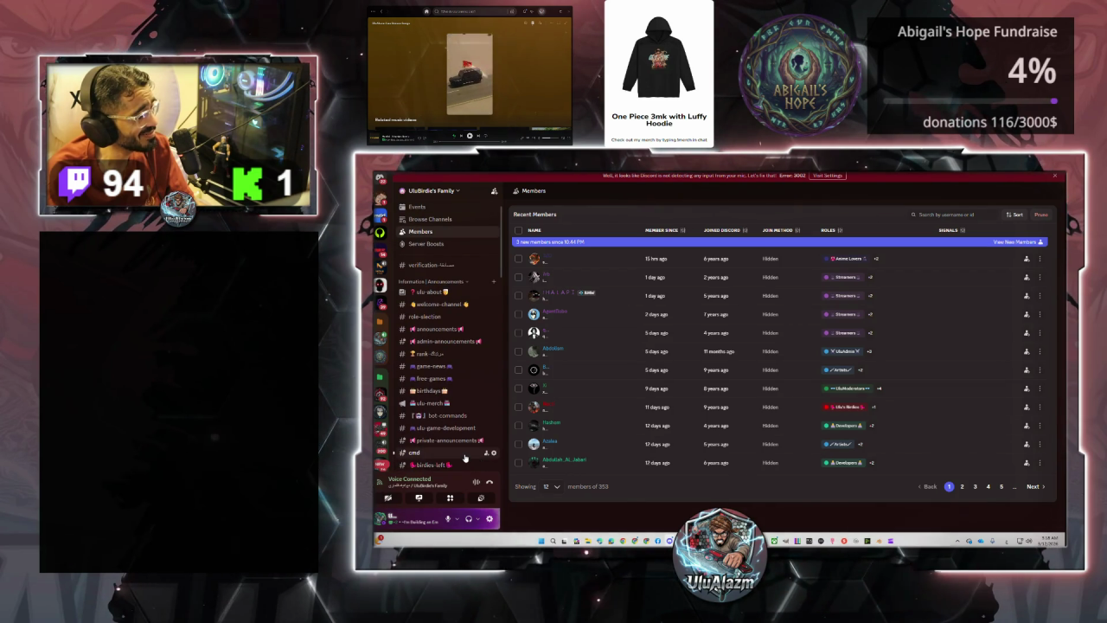
{"action": "left_click", "coordinate": [465, 456]}
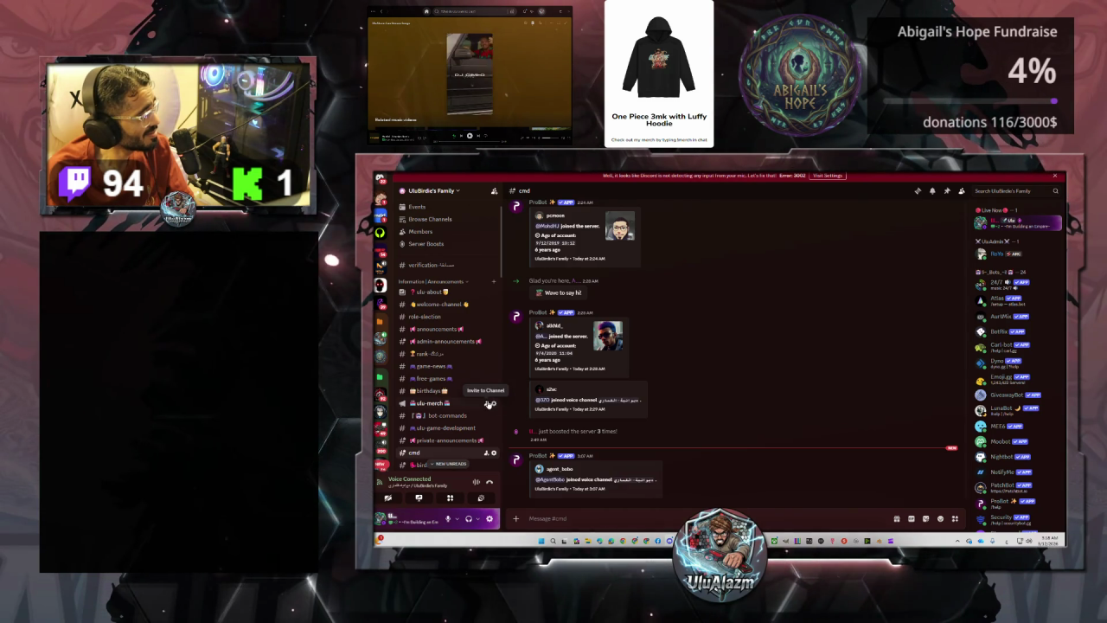
{"action": "key", "text": "alt+Left"}
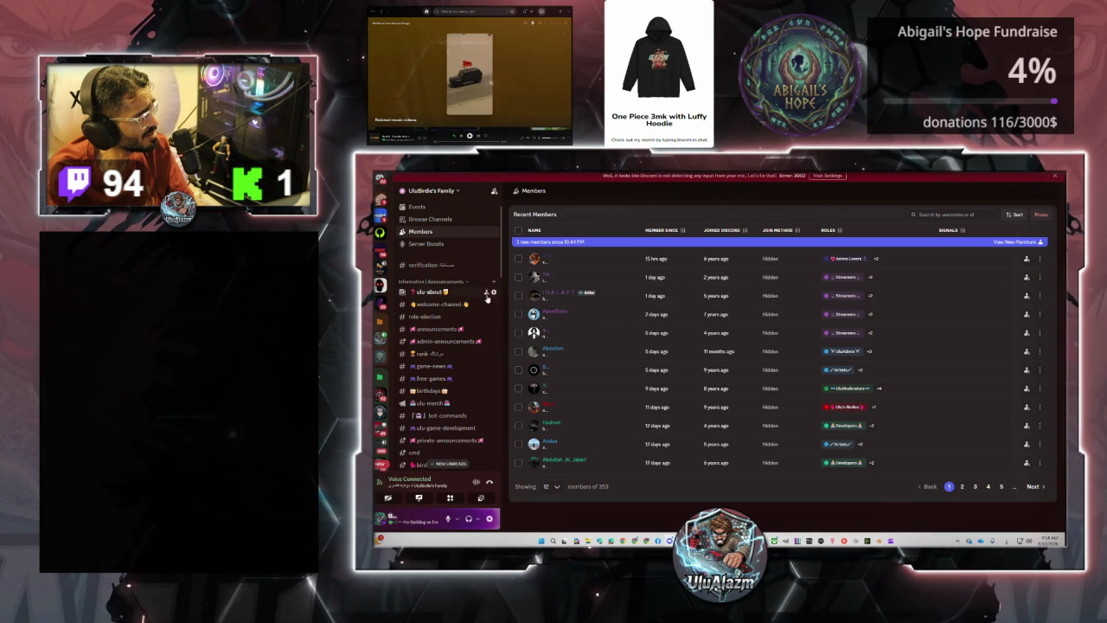
{"action": "left_click", "coordinate": [443, 305]}
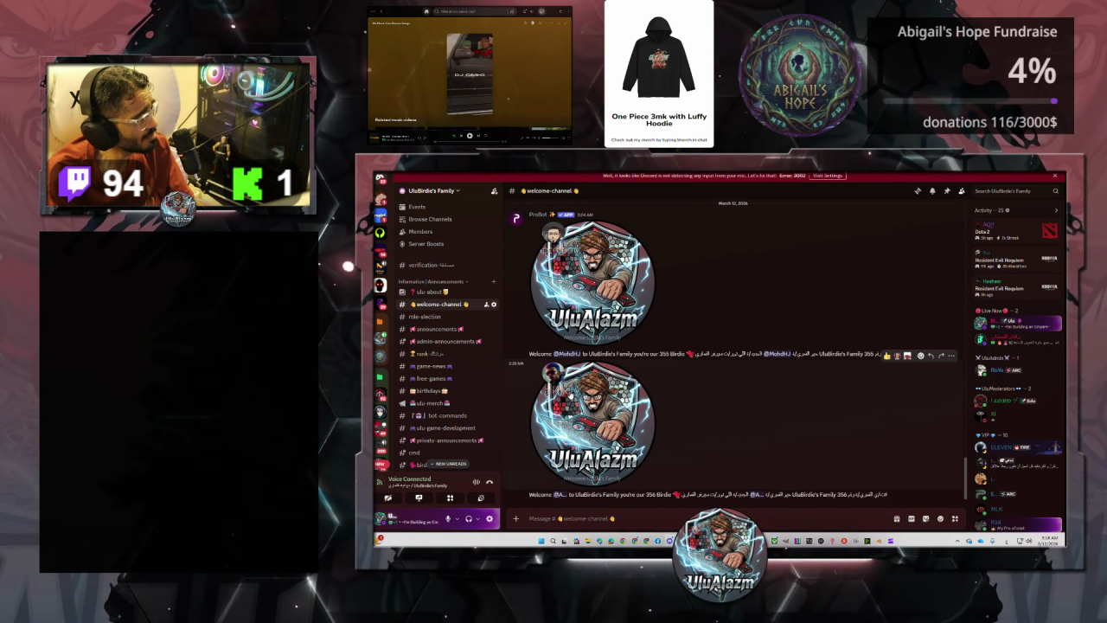
{"action": "left_click", "coordinate": [427, 234]}
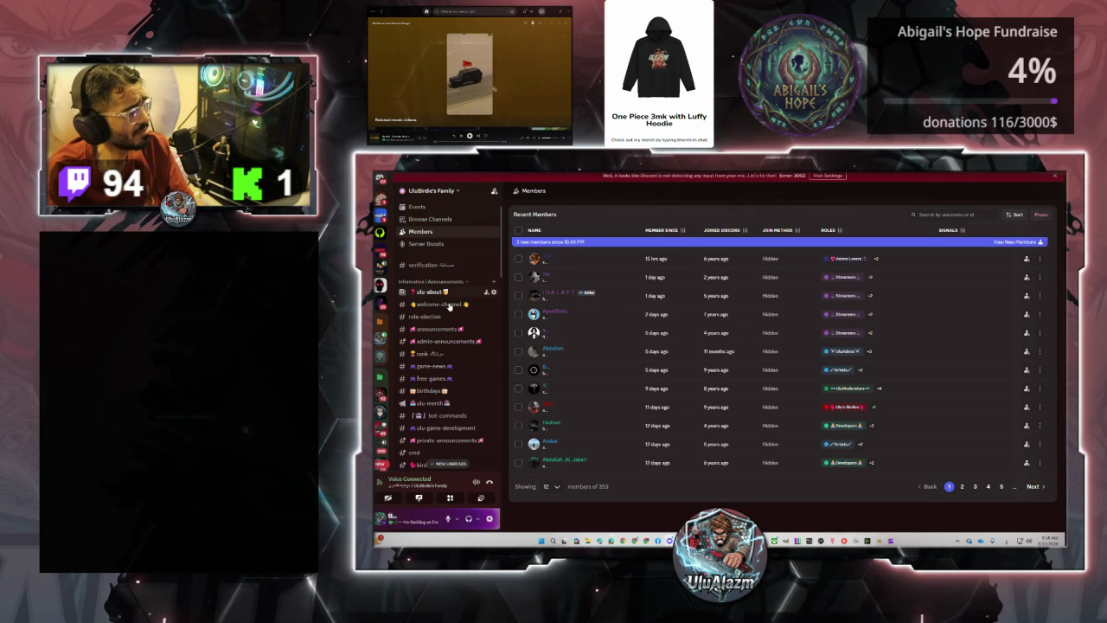
{"action": "left_click", "coordinate": [445, 304]}
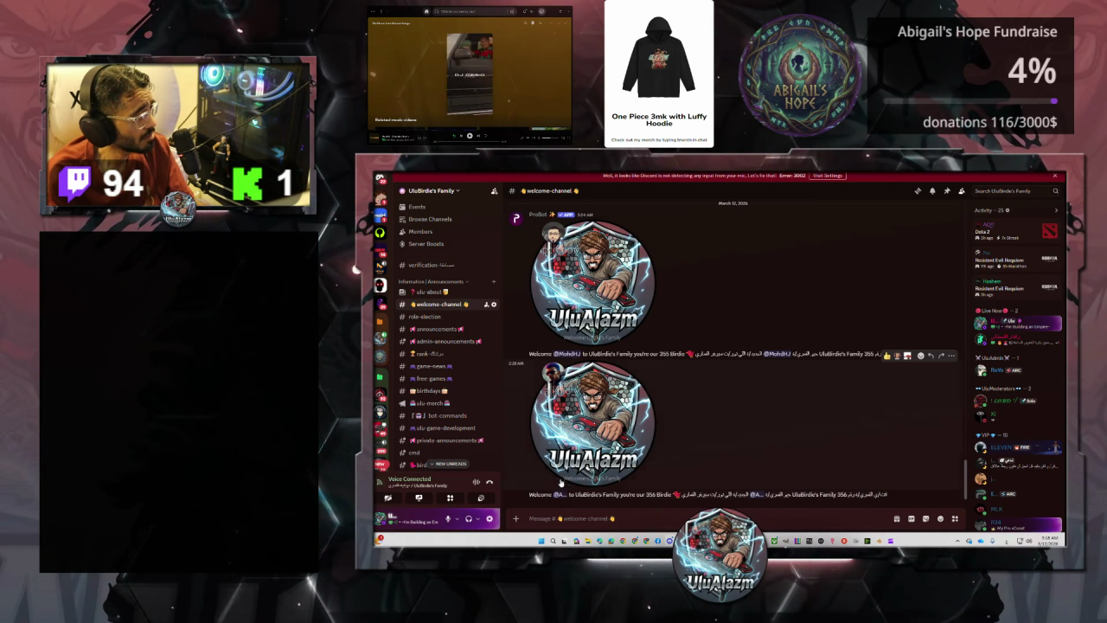
{"action": "left_click", "coordinate": [421, 231]}
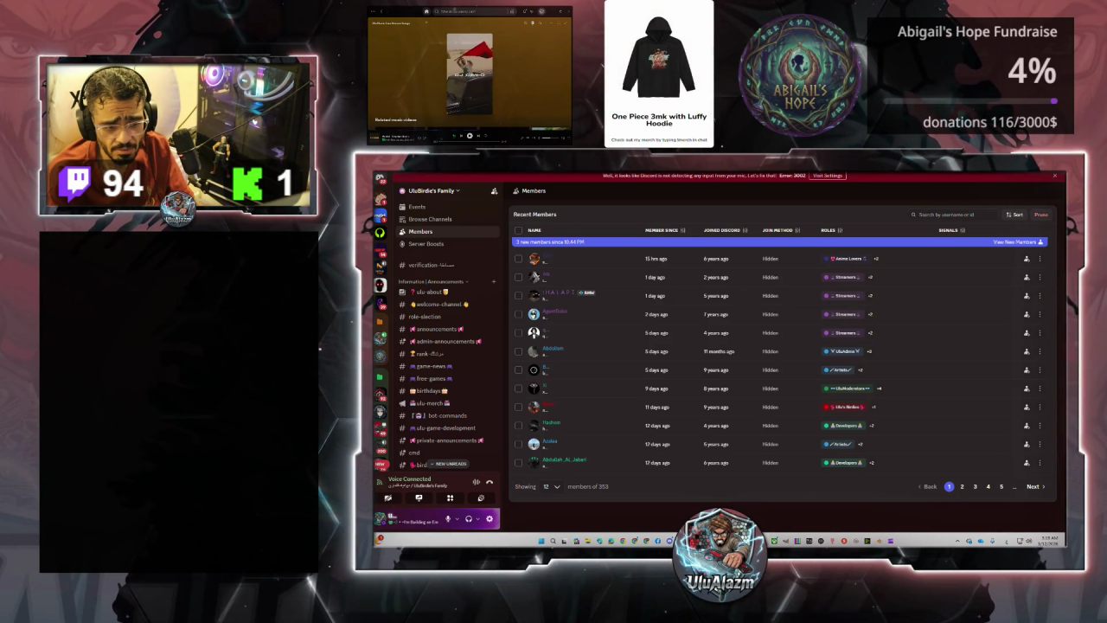
{"action": "left_click", "coordinate": [435, 488]}
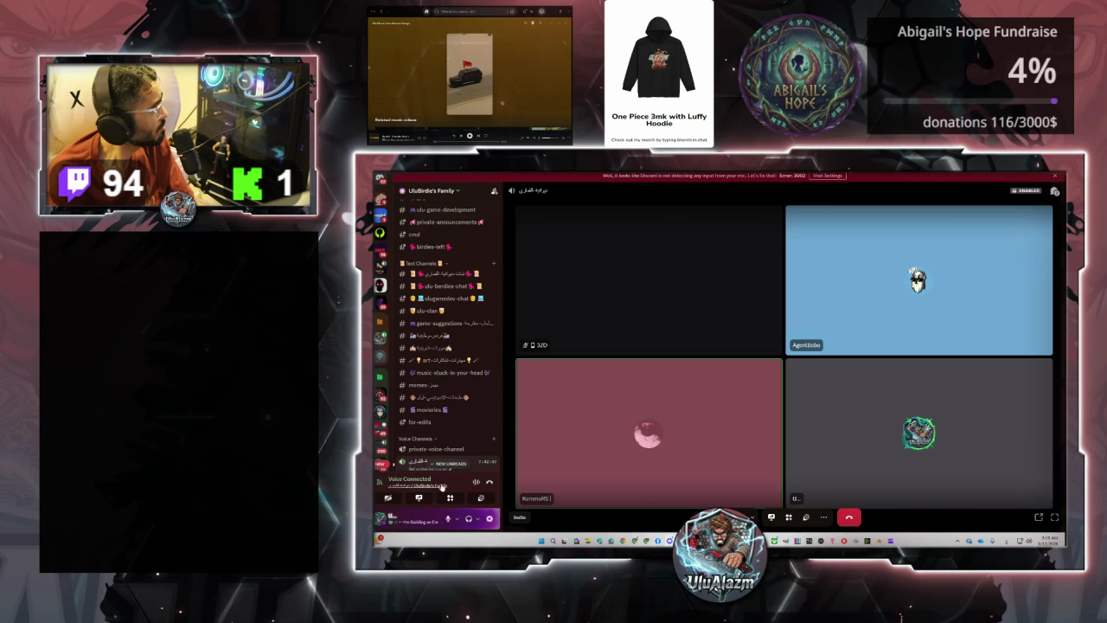
- Set the call participant's user volume to 170%, then switch away from Discord
{"action": "right_click", "coordinate": [632, 407]}
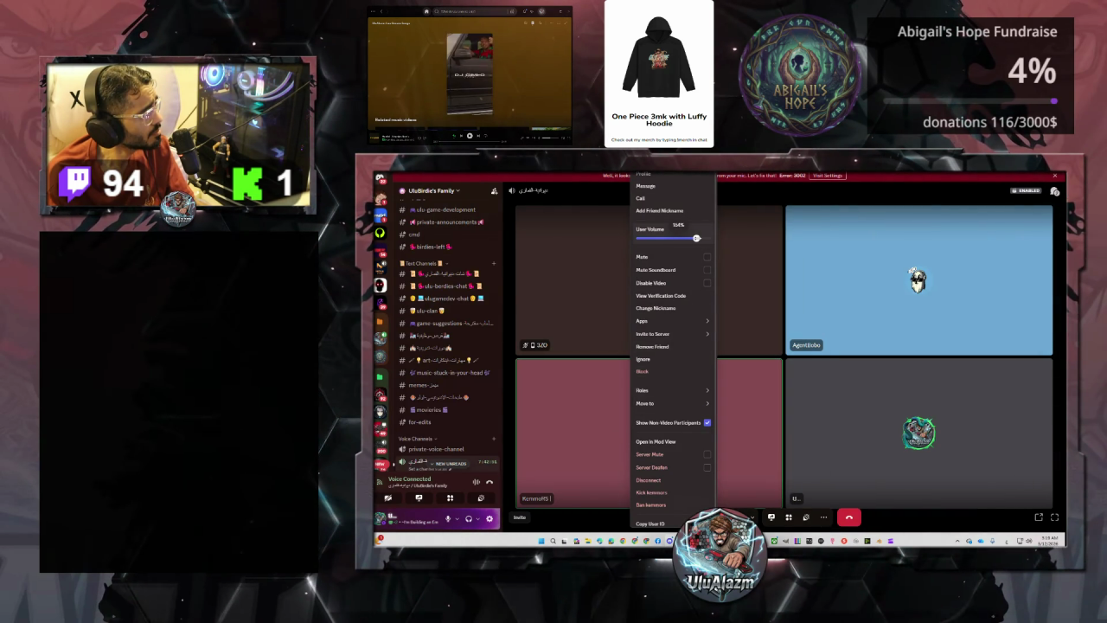
{"action": "left_click_drag", "start_coordinate": [696, 238], "coordinate": [699, 238]}
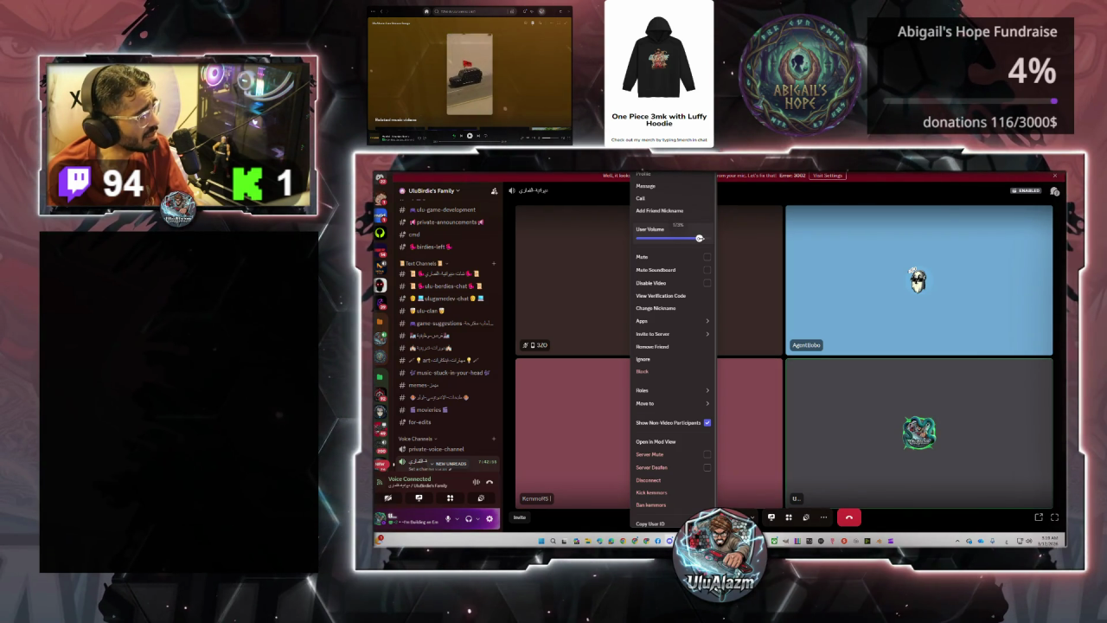
{"action": "left_click", "coordinate": [737, 297]}
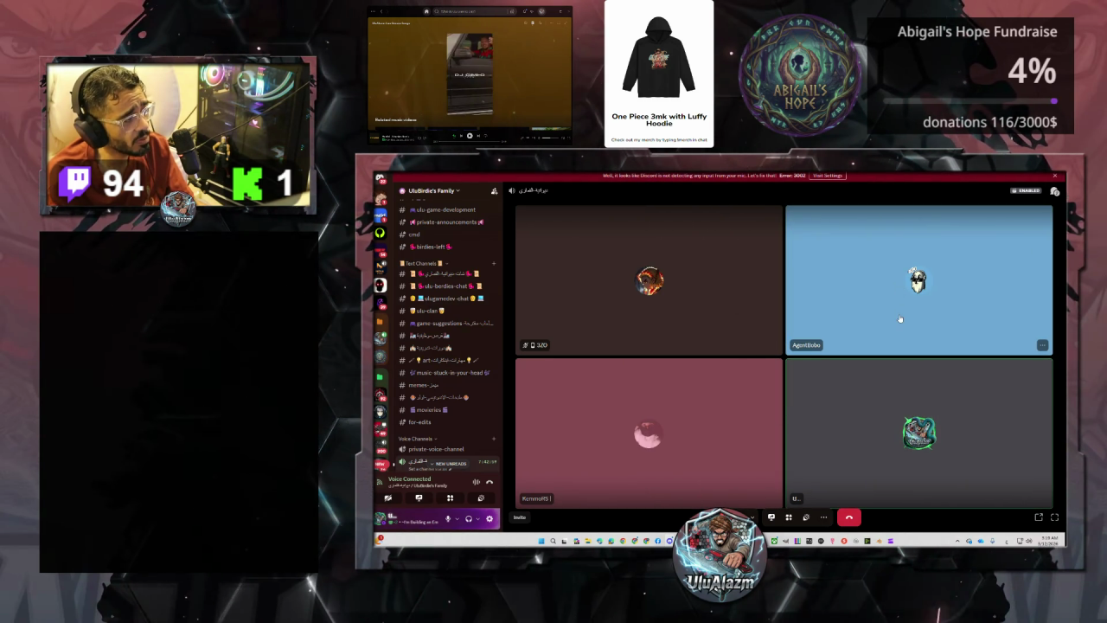
{"action": "key", "text": "alt+Tab"}
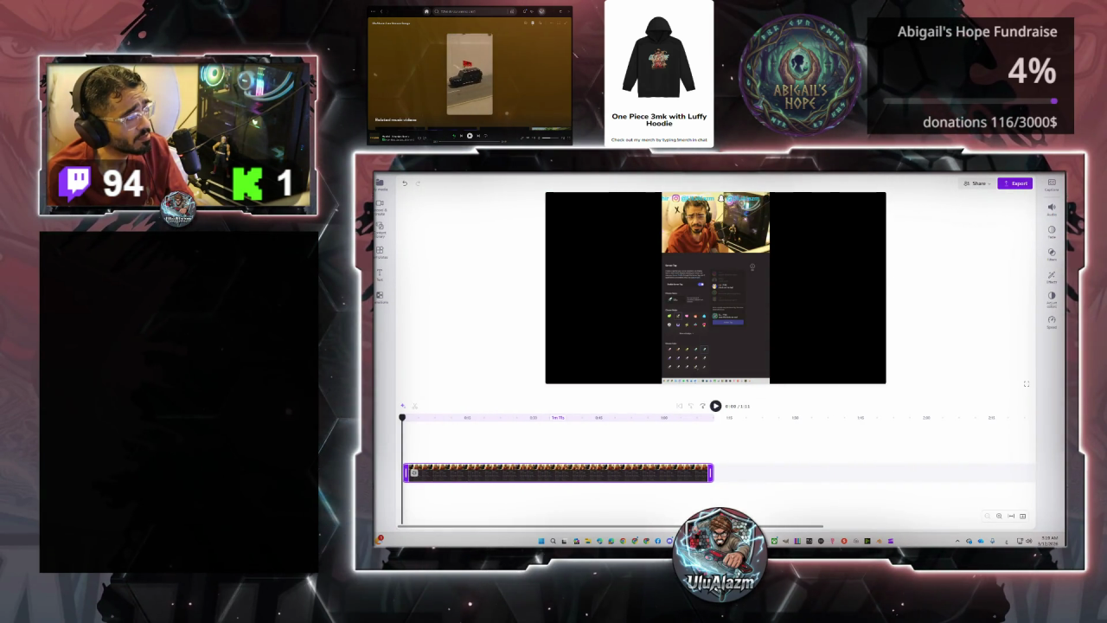
- Bring Chrome forward, exit the Blender tutorial's fullscreen, and open a new tab
{"action": "key", "text": "alt+Tab"}
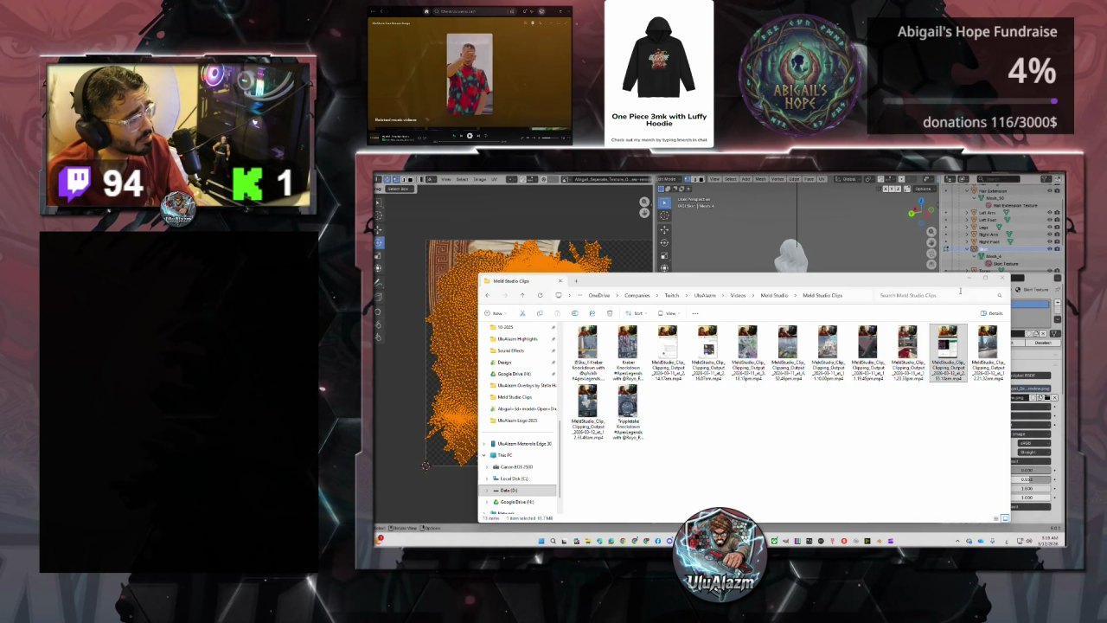
{"action": "left_click", "coordinate": [658, 538]}
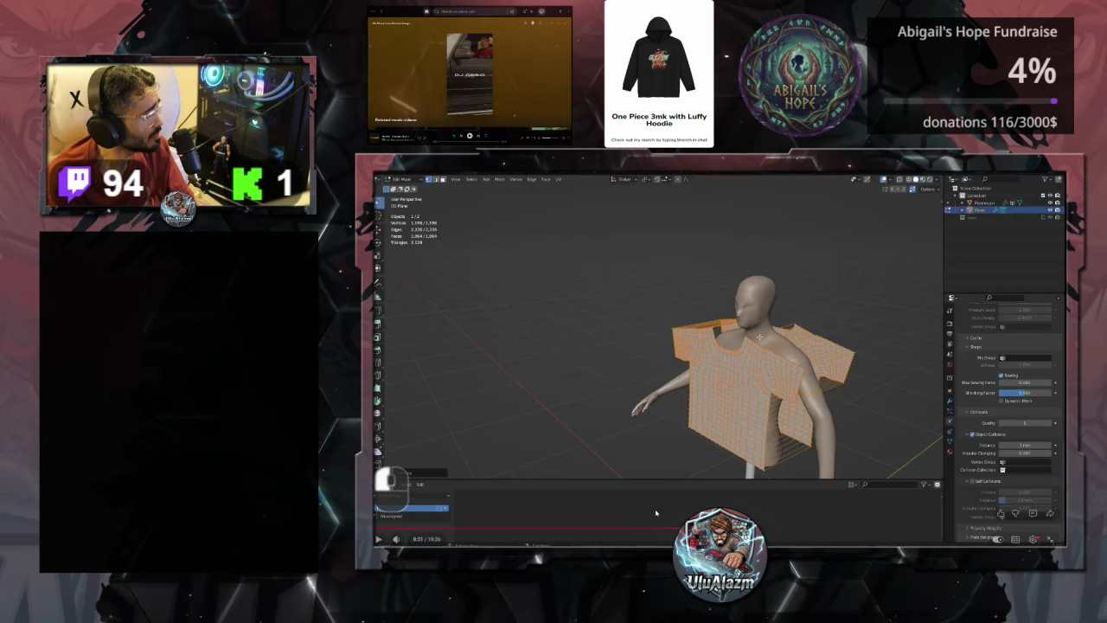
{"action": "mouse_move", "coordinate": [753, 274]}
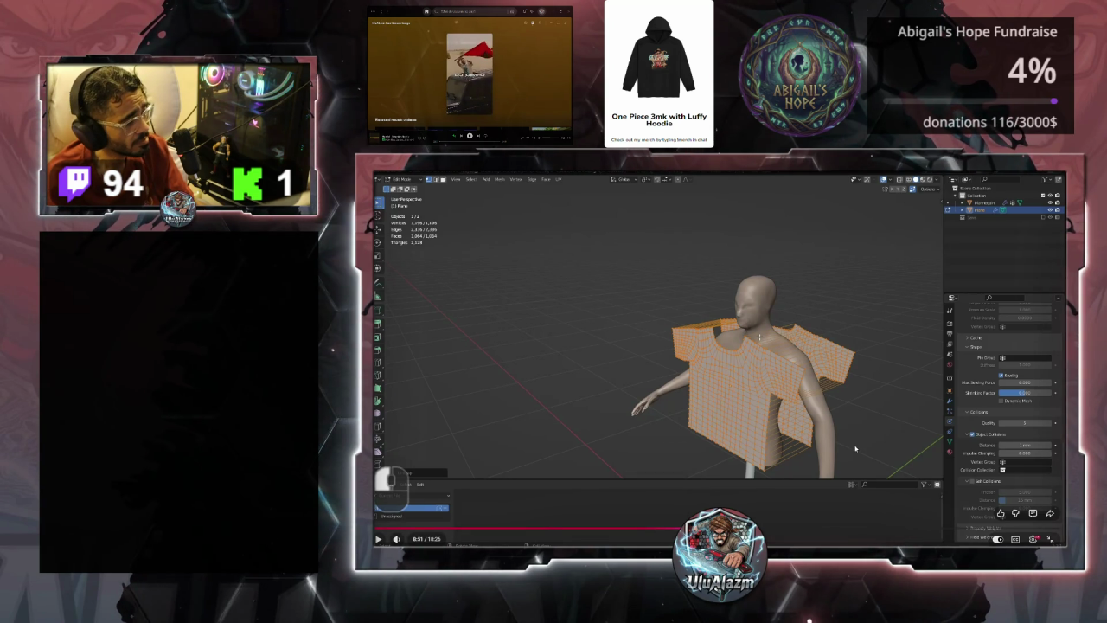
{"action": "key", "text": "Escape"}
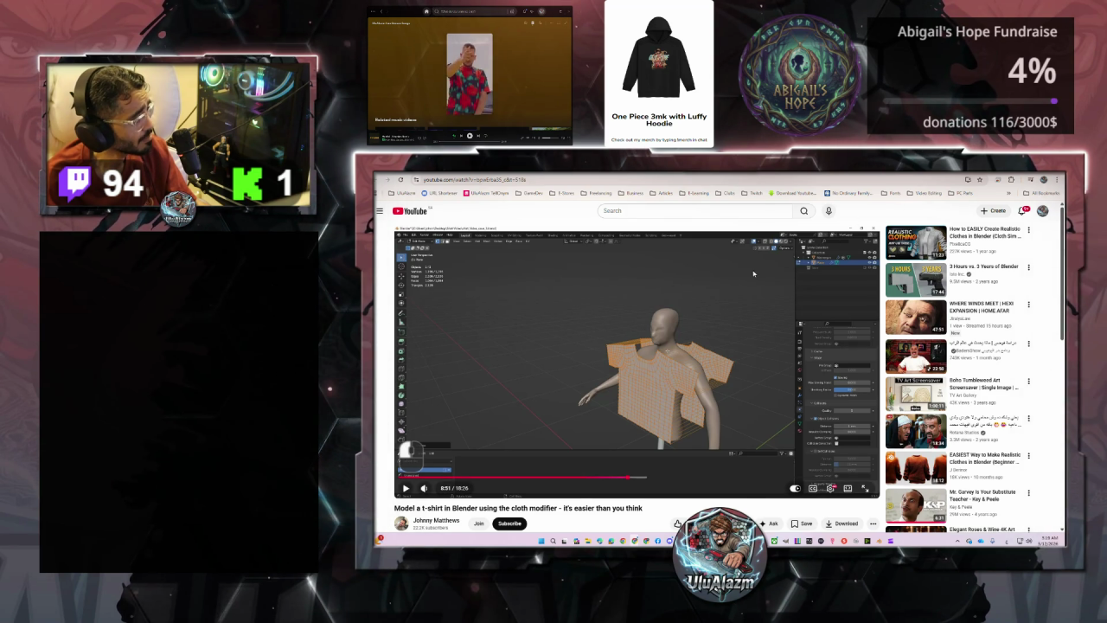
{"action": "key", "text": "ctrl+w"}
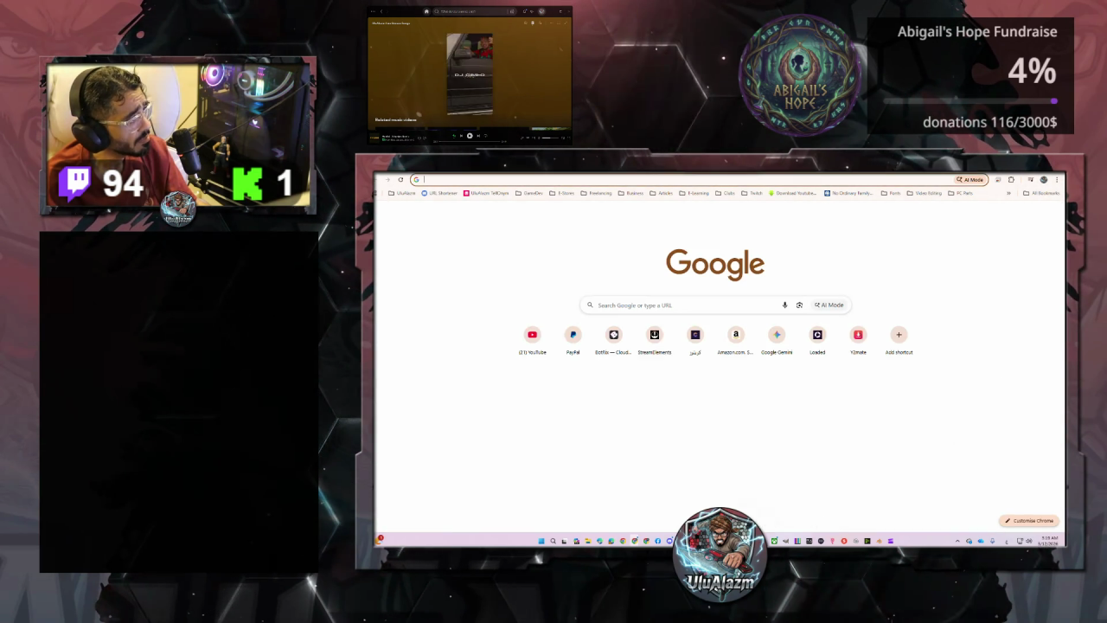
- Go to YouTube and search for 'discord official advertisement'
{"action": "left_click", "coordinate": [533, 338]}
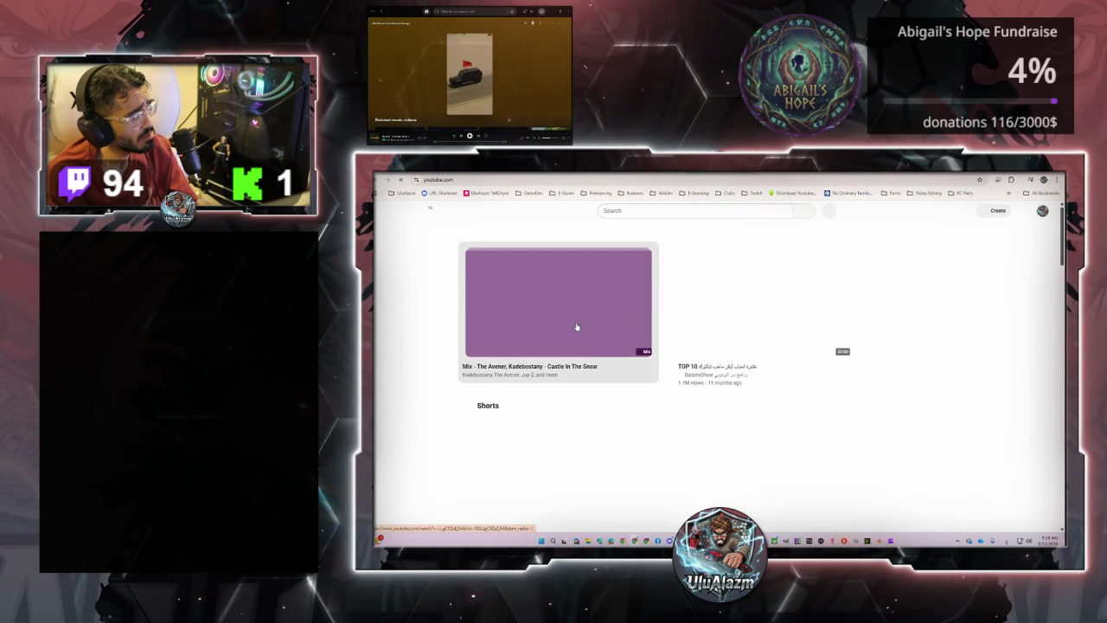
{"action": "left_click", "coordinate": [630, 211]}
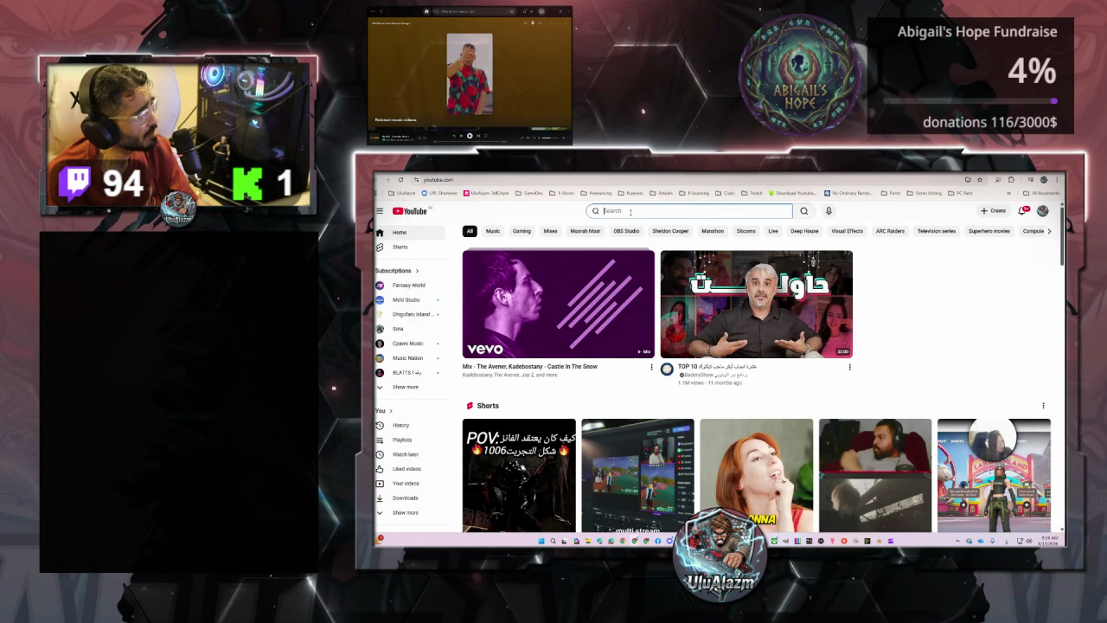
{"action": "type", "text": "هس"}
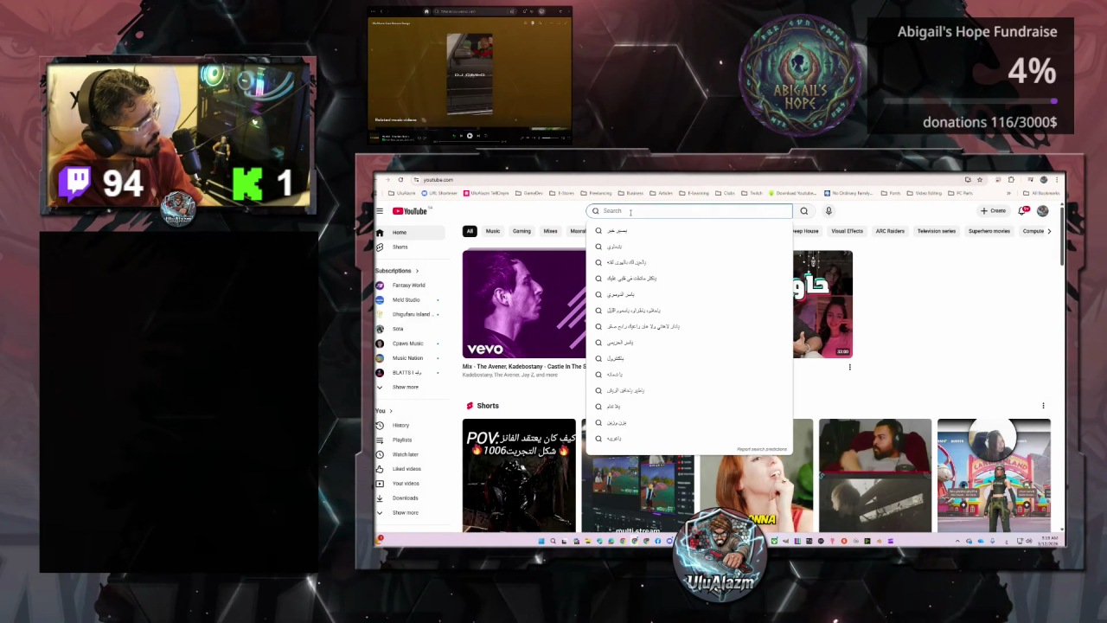
{"action": "type", "text": "dis"}
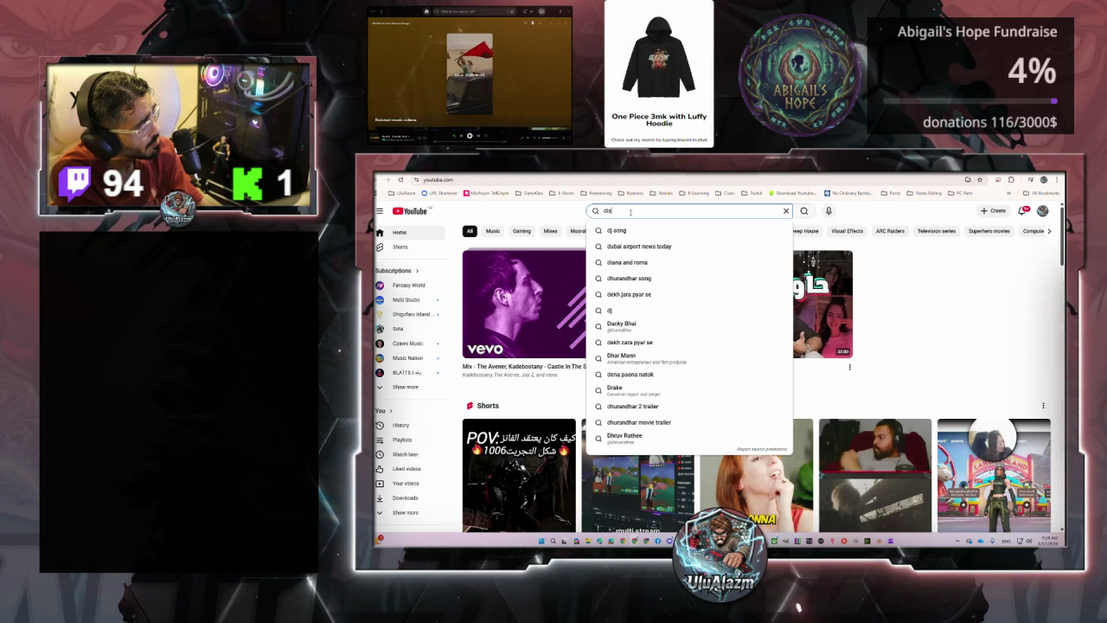
{"action": "type", "text": "cord"}
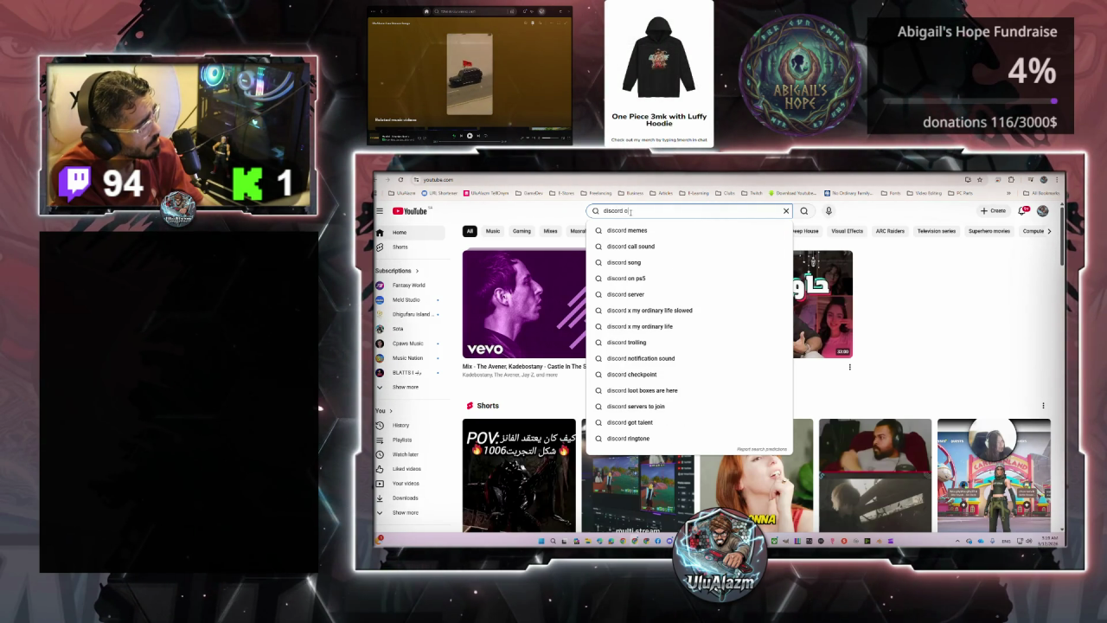
{"action": "type", "text": "fficial"}
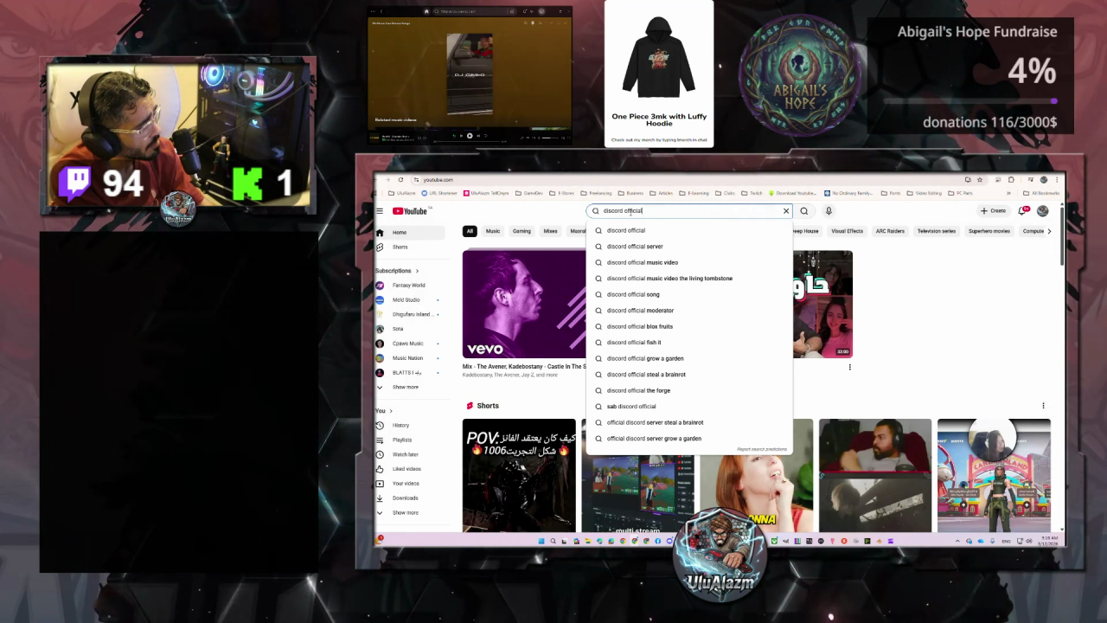
{"action": "type", "text": " ac"}
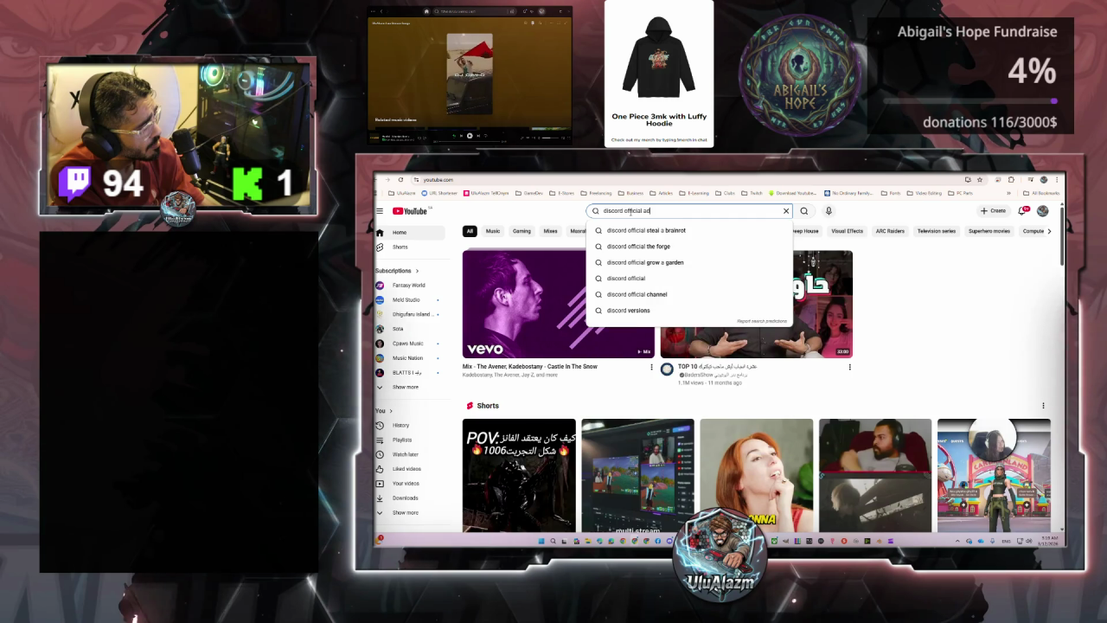
{"action": "type", "text": "d"}
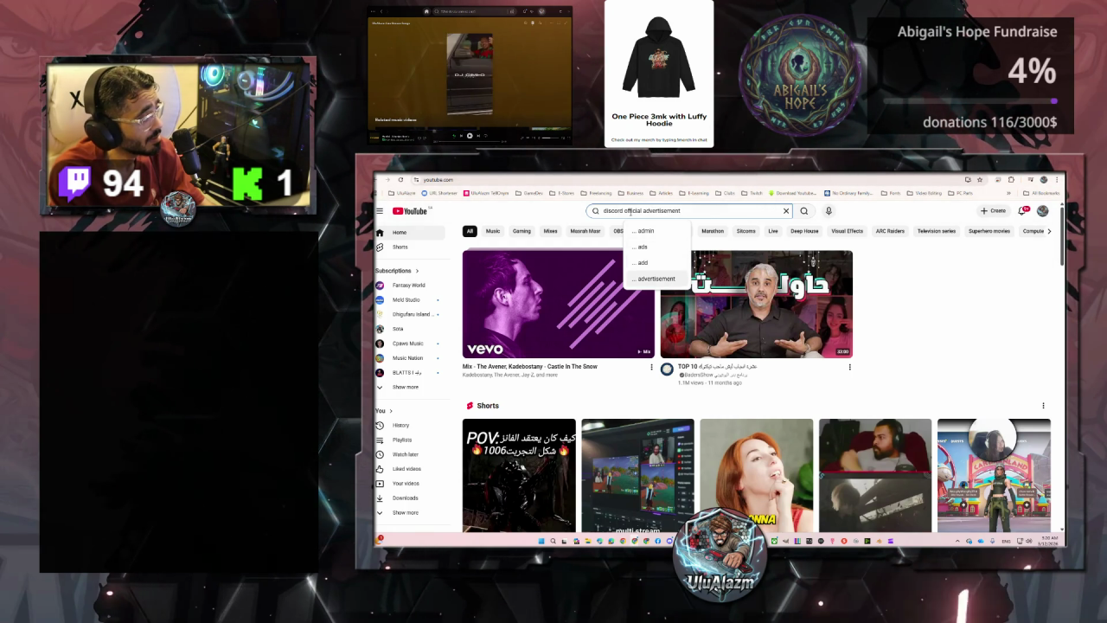
{"action": "key", "text": "Return"}
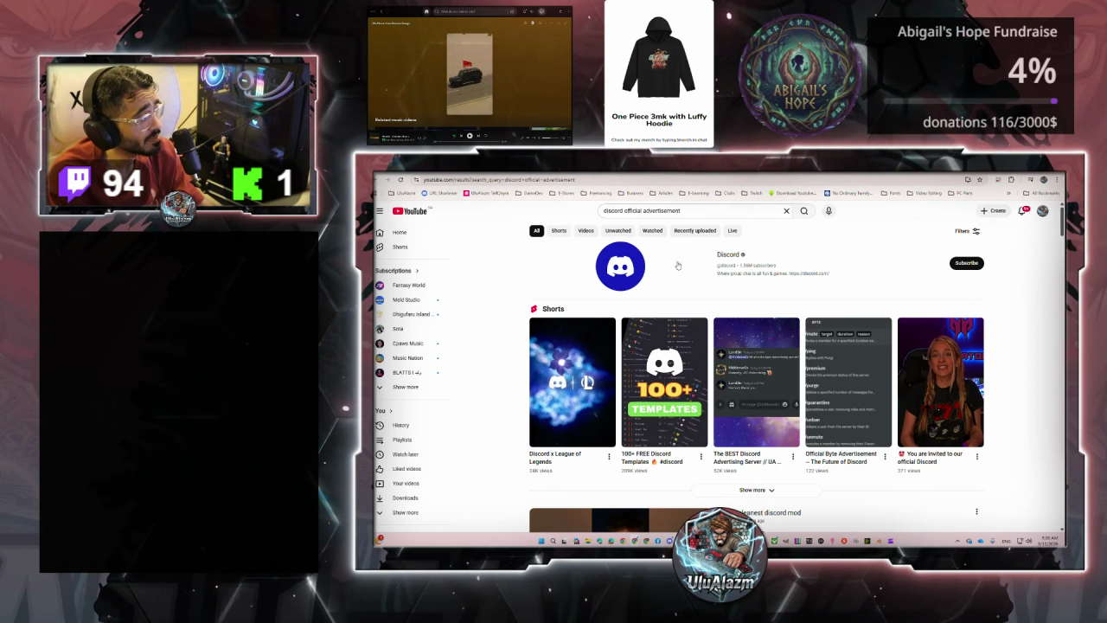
- Scroll down the results and open the 'Discord the Movie' video
{"action": "scroll", "coordinate": [694, 266], "scroll_direction": "down", "scroll_amount": 3}
{"action": "scroll", "coordinate": [683, 285], "scroll_direction": "down", "scroll_amount": 3}
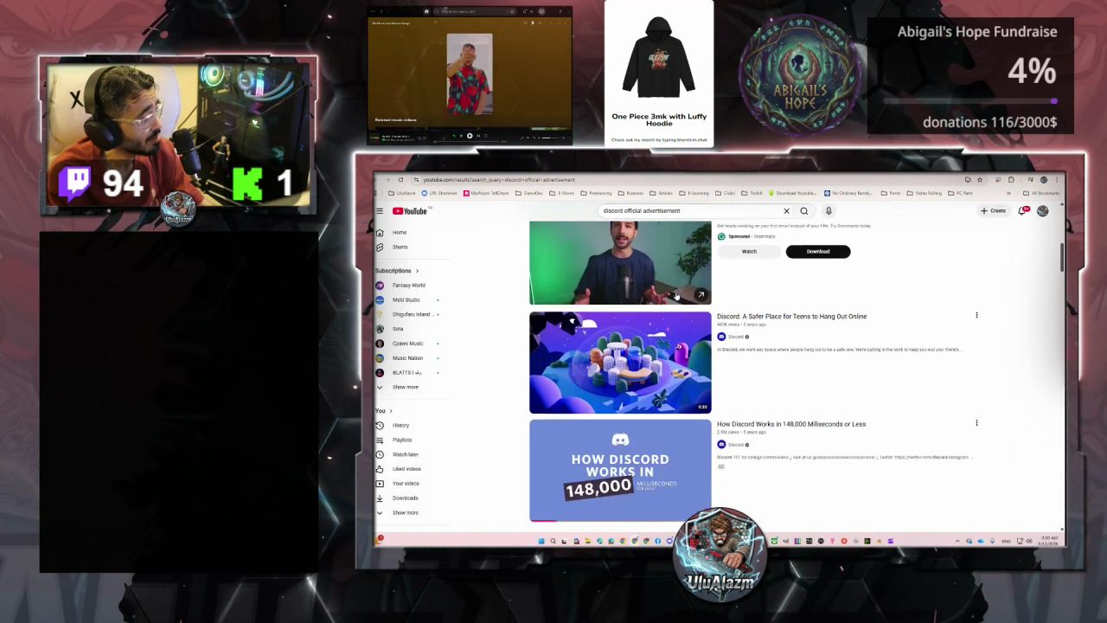
{"action": "mouse_move", "coordinate": [620, 339]}
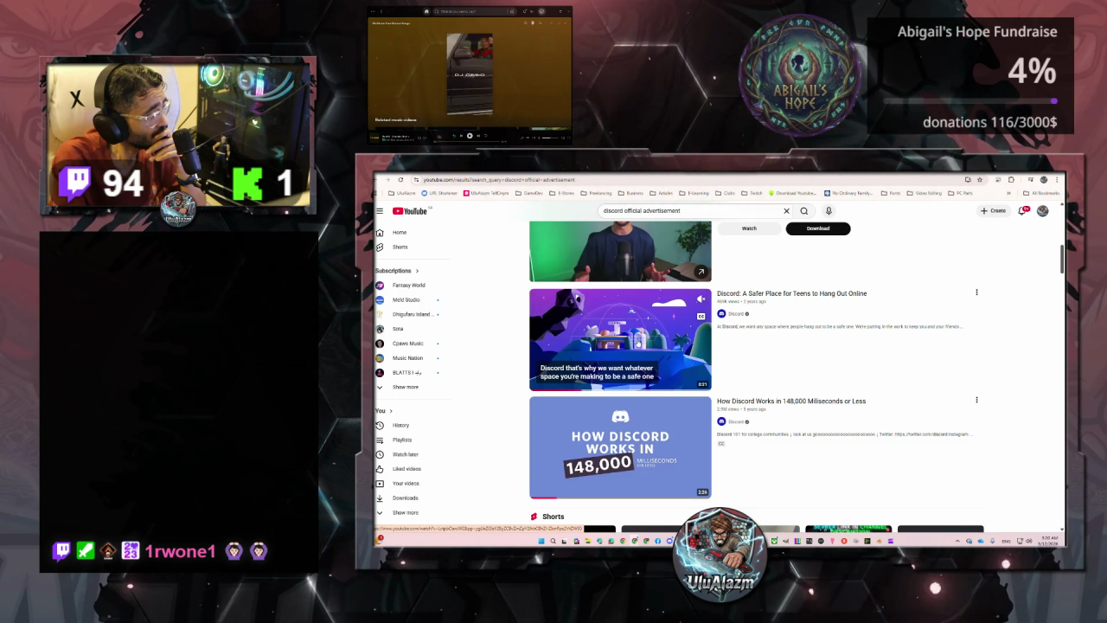
{"action": "scroll", "coordinate": [639, 337], "scroll_direction": "down", "scroll_amount": 3}
{"action": "scroll", "coordinate": [638, 339], "scroll_direction": "down", "scroll_amount": 1}
{"action": "scroll", "coordinate": [638, 341], "scroll_direction": "down", "scroll_amount": 2}
{"action": "scroll", "coordinate": [639, 341], "scroll_direction": "down", "scroll_amount": 4}
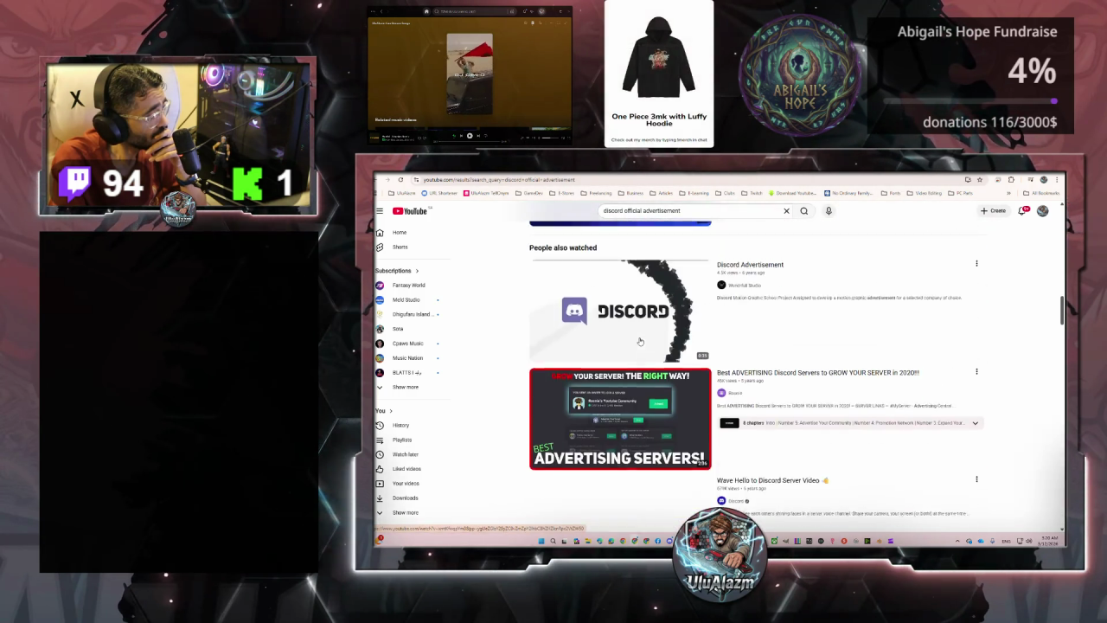
{"action": "scroll", "coordinate": [639, 341], "scroll_direction": "down", "scroll_amount": 4}
{"action": "scroll", "coordinate": [639, 342], "scroll_direction": "down", "scroll_amount": 3}
{"action": "scroll", "coordinate": [640, 341], "scroll_direction": "down", "scroll_amount": 3}
{"action": "scroll", "coordinate": [640, 340], "scroll_direction": "down", "scroll_amount": 2}
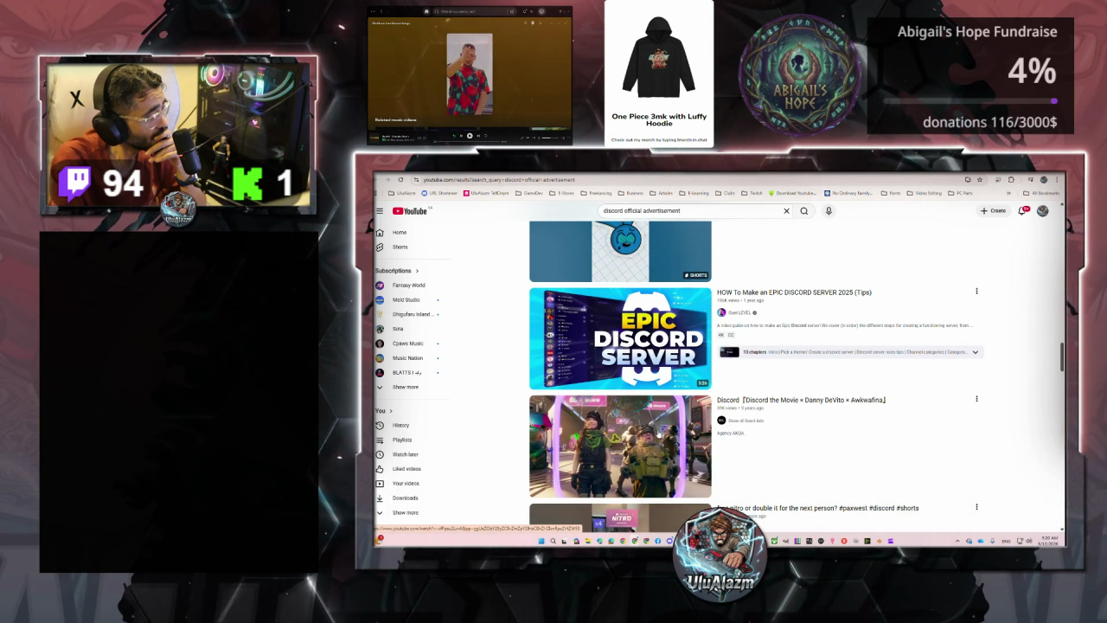
{"action": "mouse_move", "coordinate": [620, 445]}
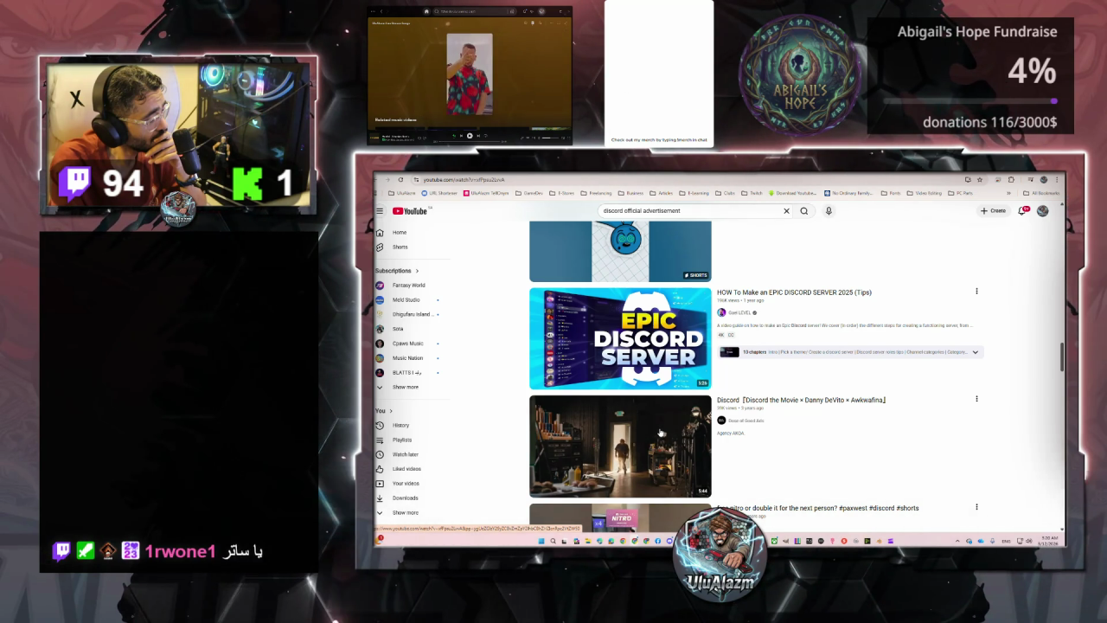
{"action": "left_click", "coordinate": [660, 433]}
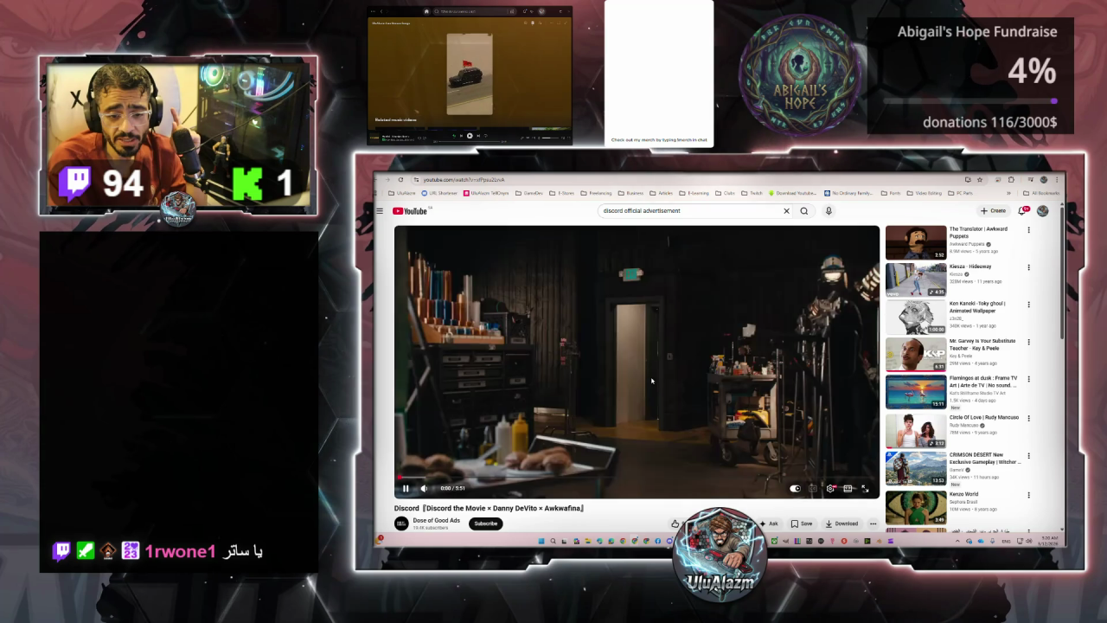
- Pause the Discord the Movie ad at the start, switch it to full screen, then pause at 0:41
{"action": "left_click", "coordinate": [663, 374]}
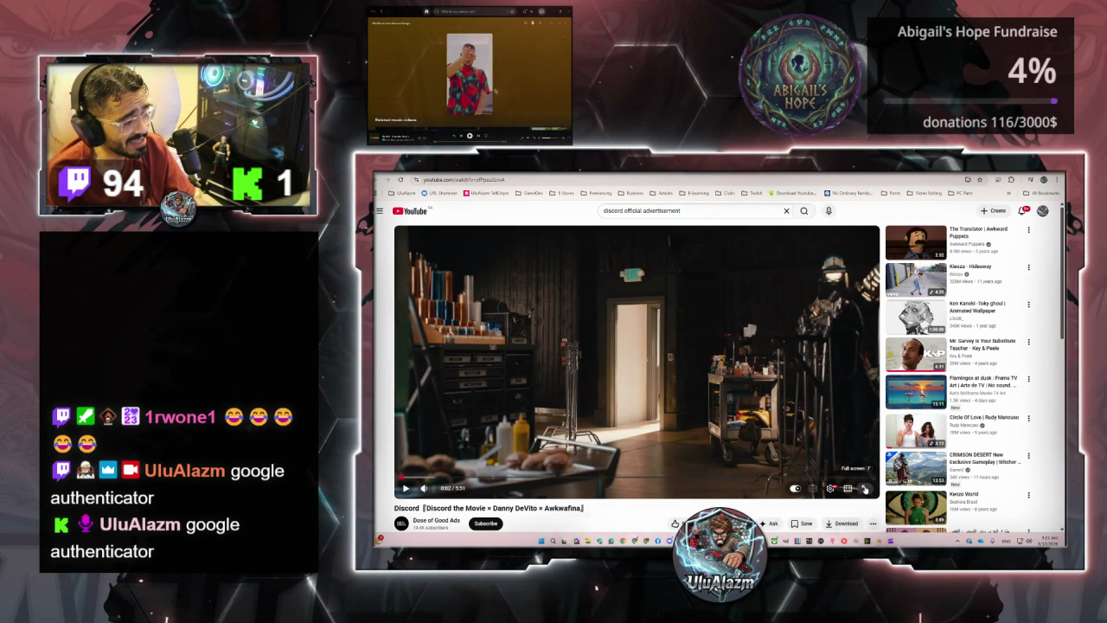
{"action": "left_click", "coordinate": [864, 488]}
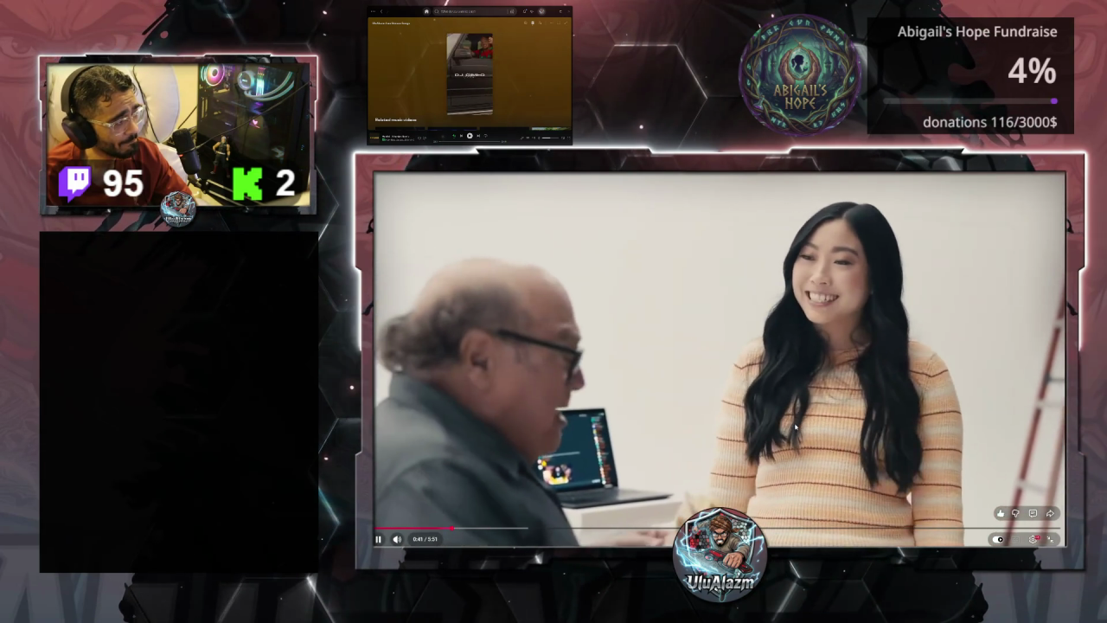
{"action": "left_click", "coordinate": [796, 425]}
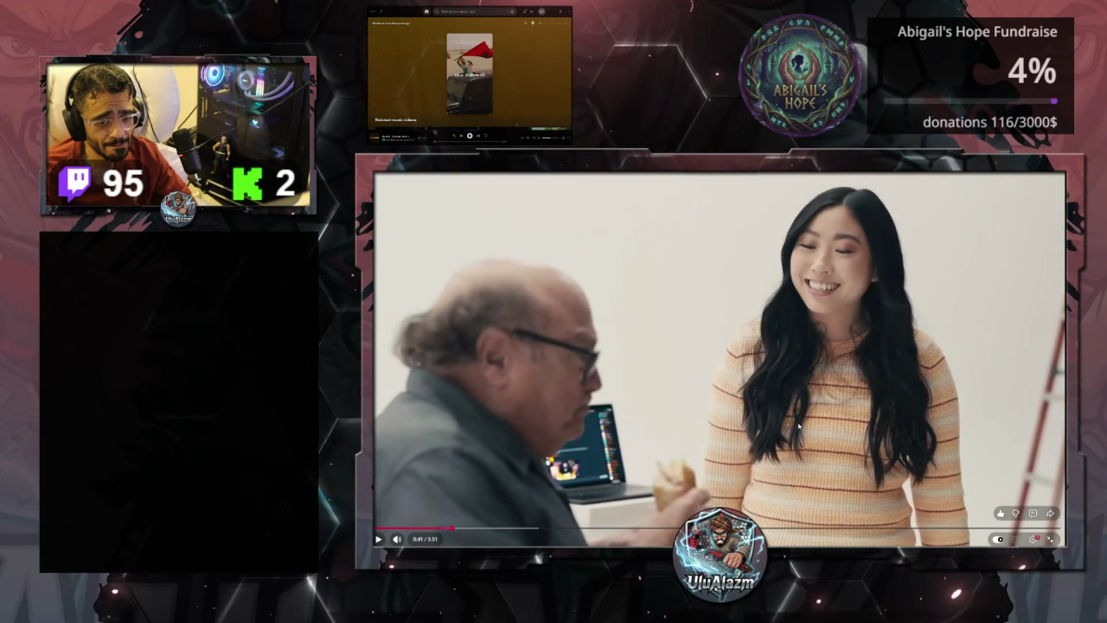